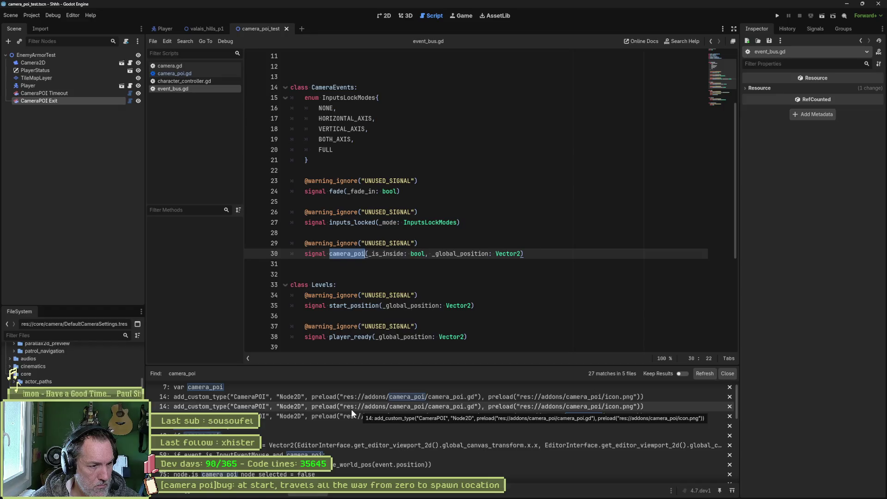
- Search the project for 'camera_poi.emit' and open the emit call at line 200
key("ctrl+shift+f")
key("End")
type(".emit")
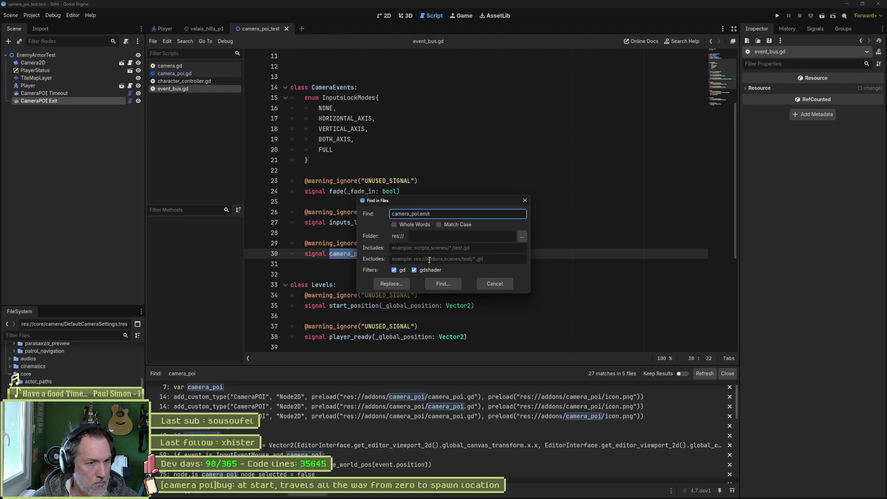
left_click(442, 284)
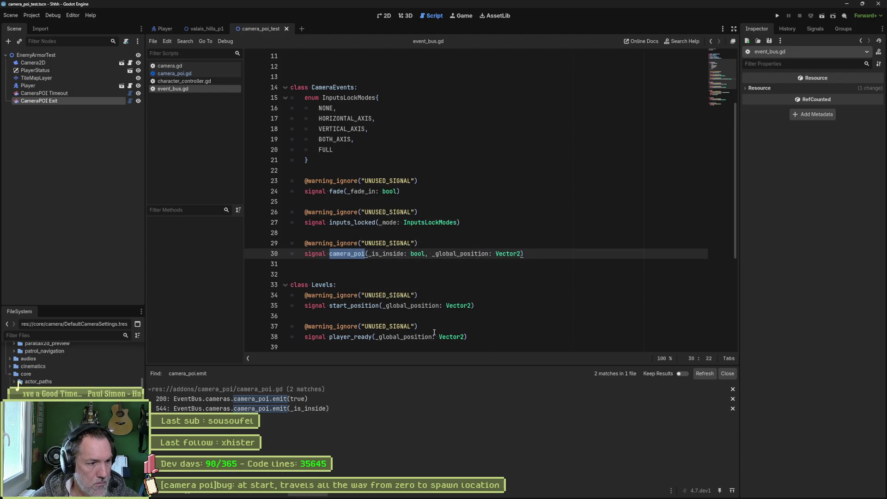
left_click(345, 399)
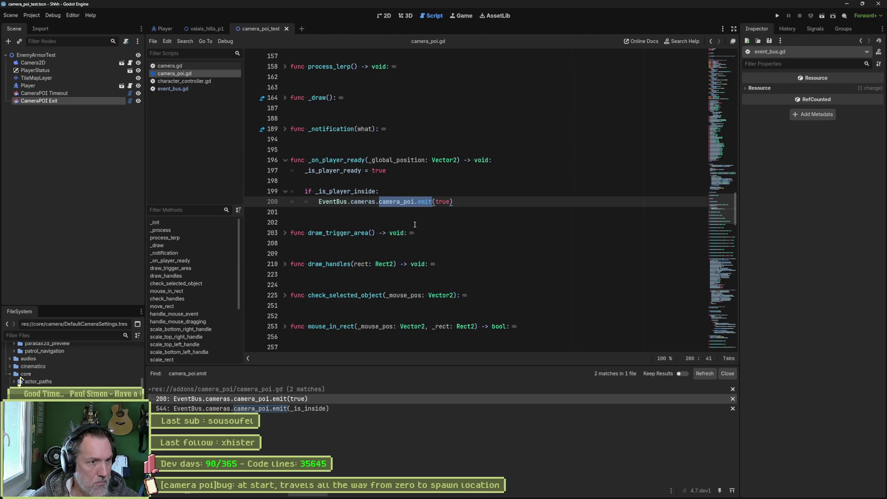
- Add ', target_rect' after true in the line 200 emit, then jump to target_rect's declaration
double_click(409, 161)
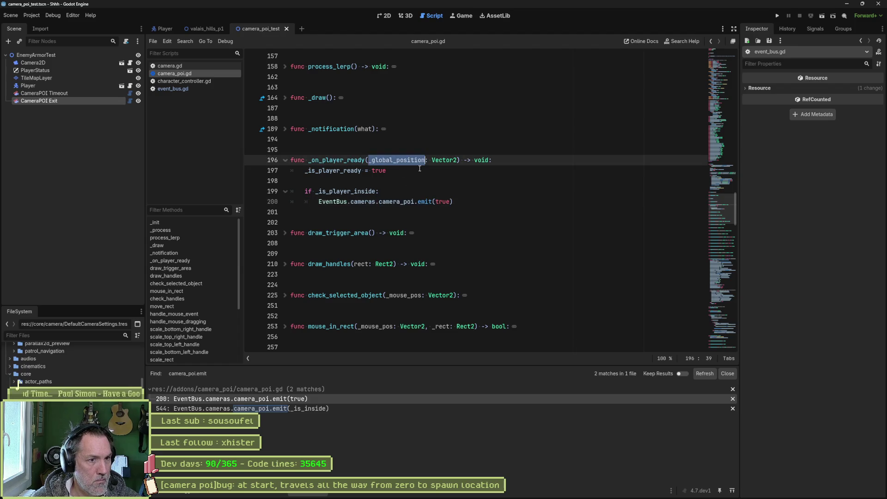
left_click(447, 202)
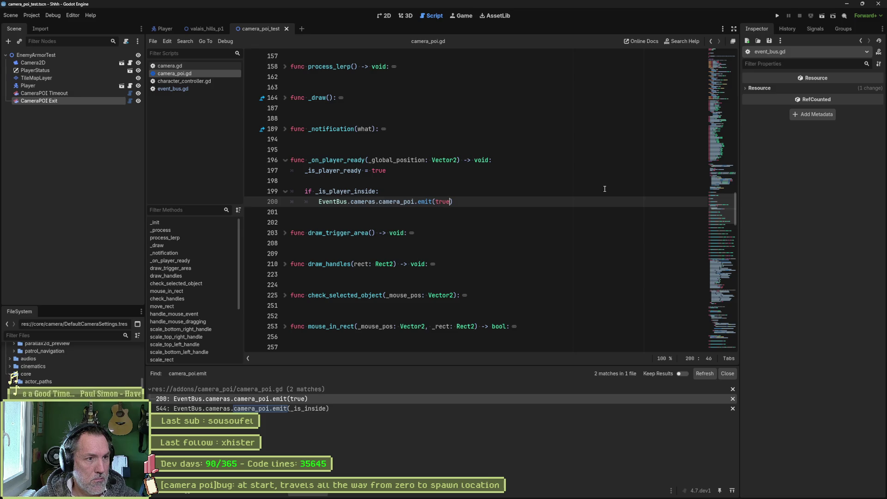
type(", tar")
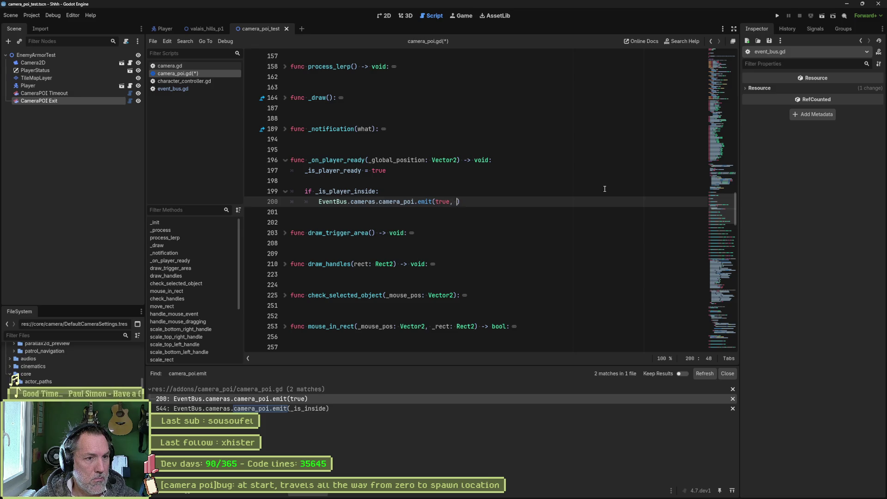
key("Down")
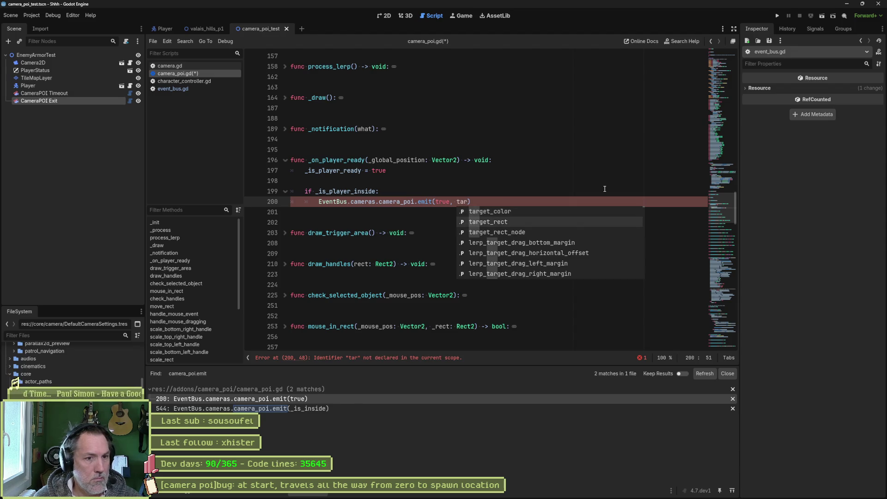
key("Return")
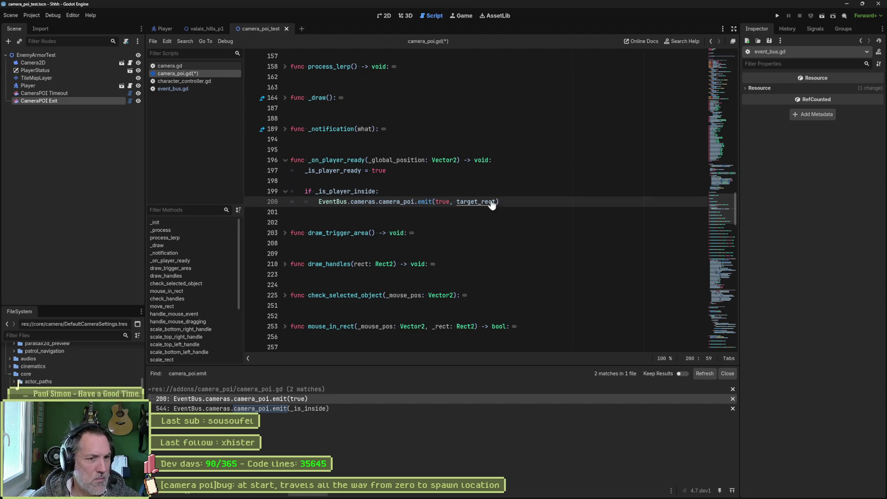
left_click(478, 202, "ctrl")
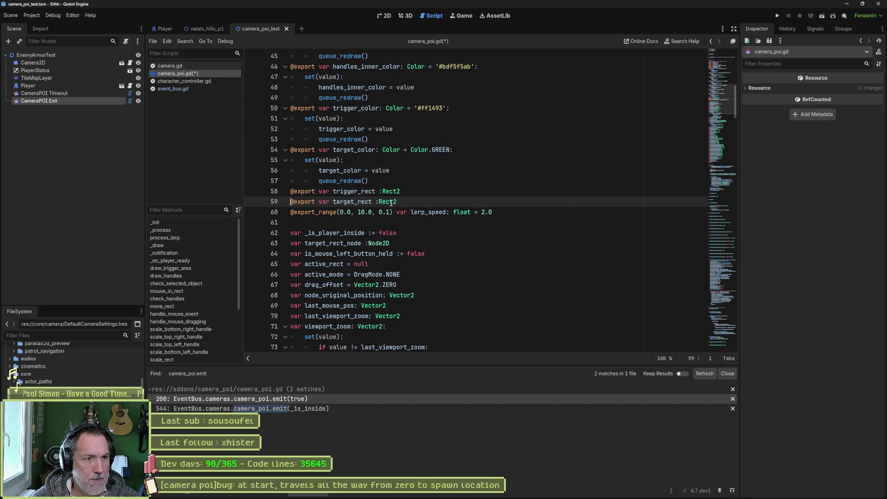
- Search all files for target_rect and review its uses
double_click(352, 202)
key("ctrl+shift+f")
left_click(442, 284)
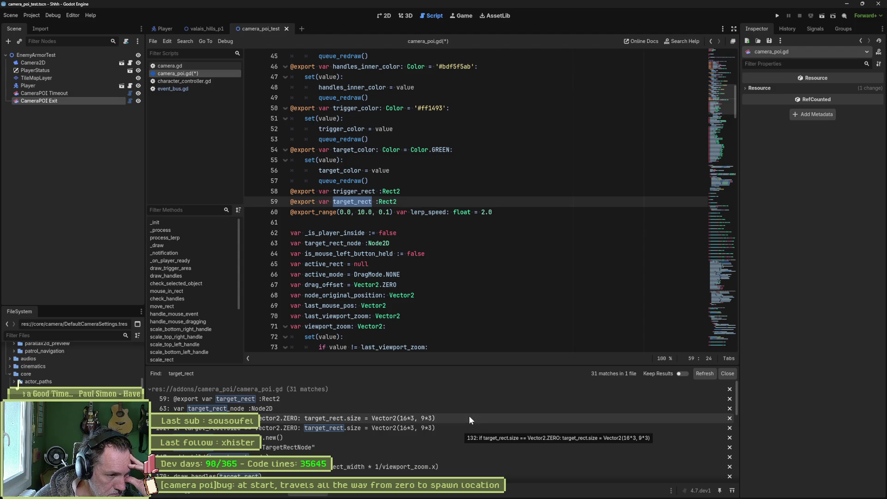
scroll(470, 416, "down", 2)
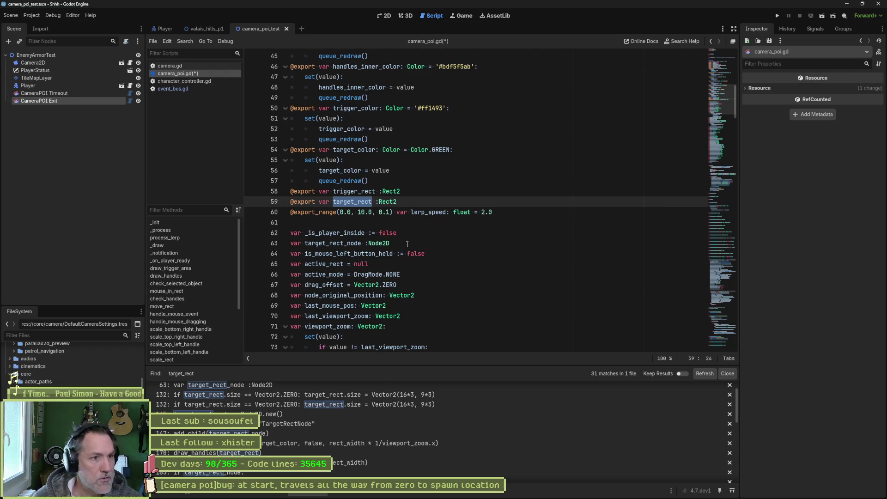
- Change line 200's argument to target_rect_node.global_position, save, run the scene, and open the line 544 error
key("alt+Left")
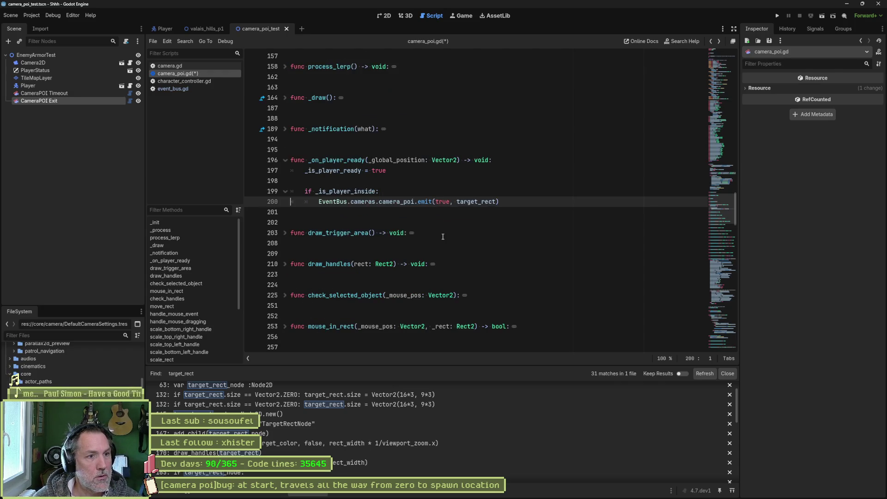
left_click(493, 203)
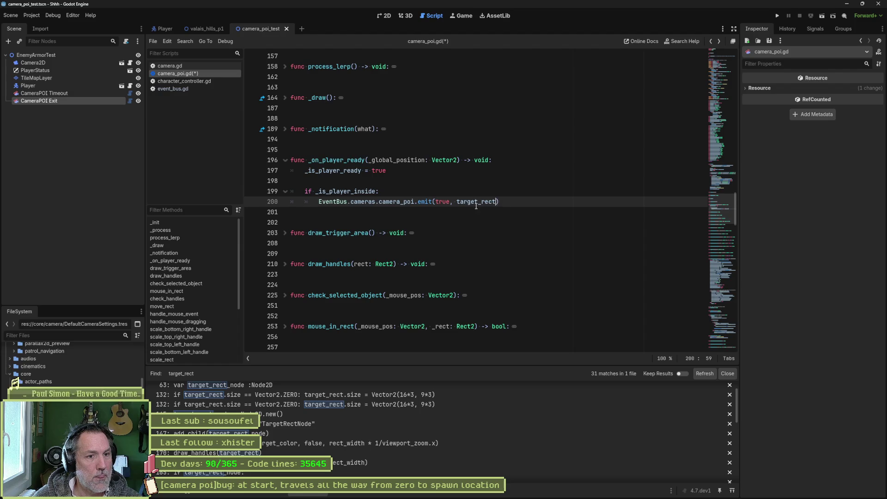
type("_")
type("node.global_position")
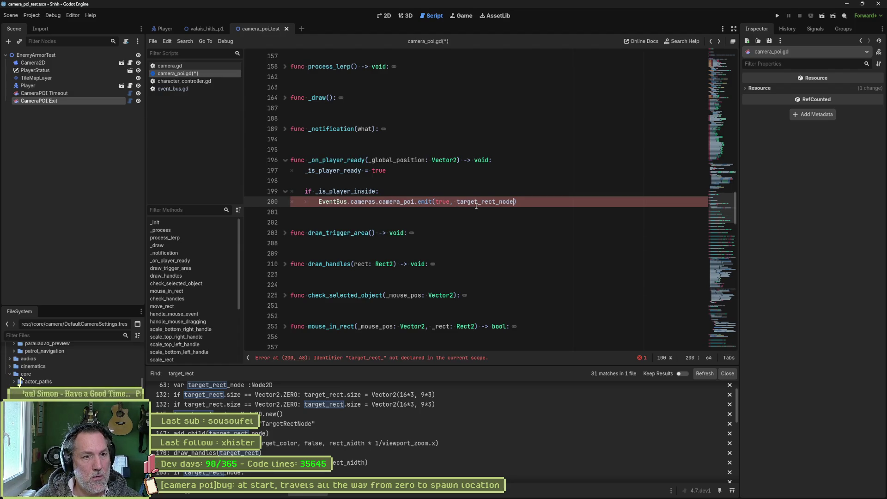
key("ctrl+s")
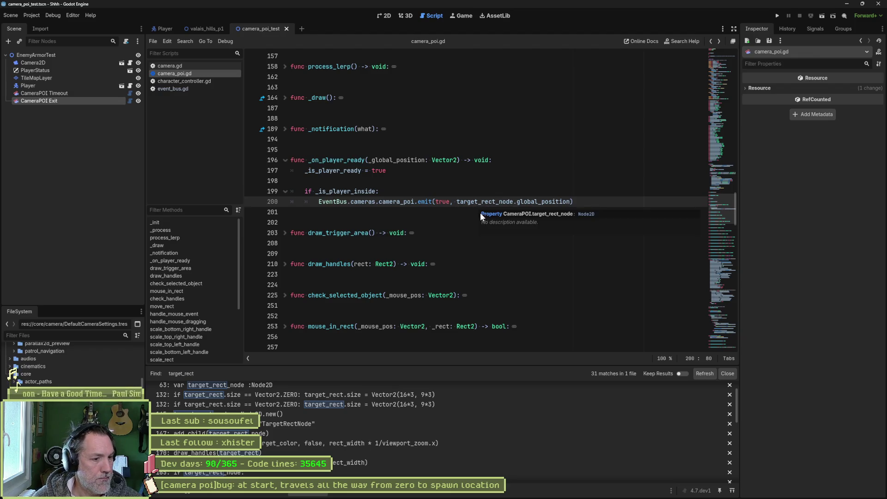
key("F6")
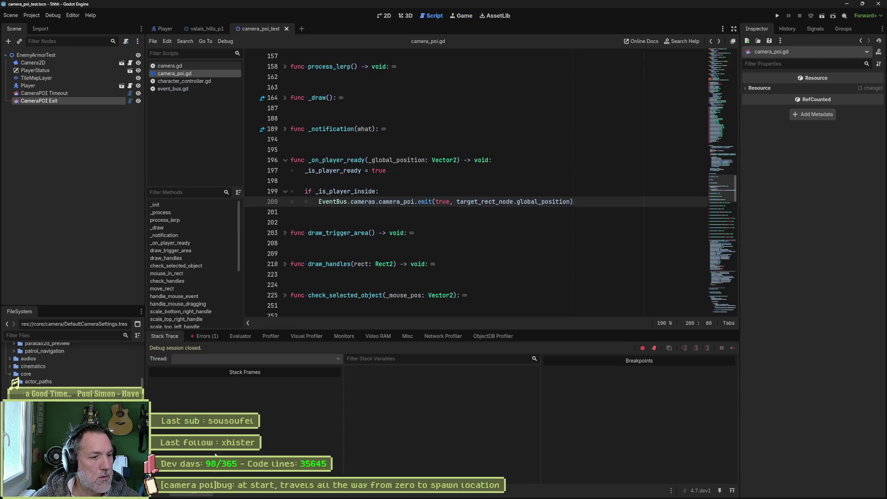
left_click(210, 335)
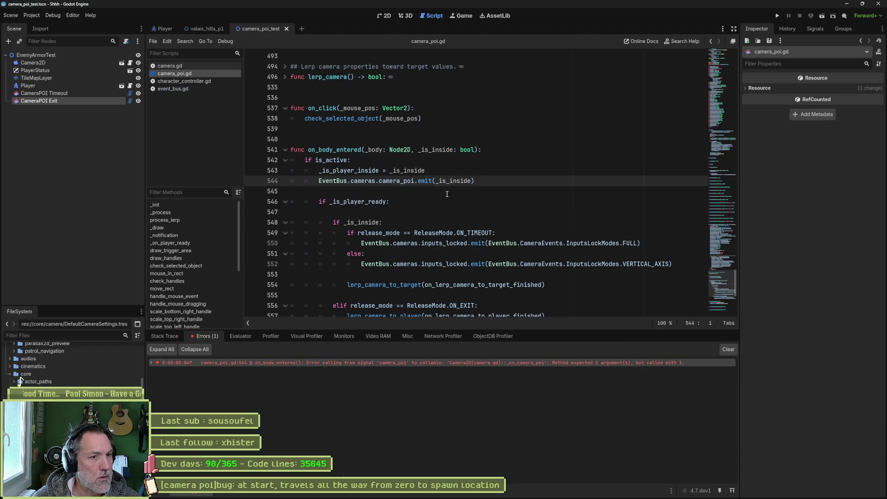
- Append ', _body.global_position' to the line 544 camera_poi emit in on_body_entered, then rerun the scene
left_click(470, 181)
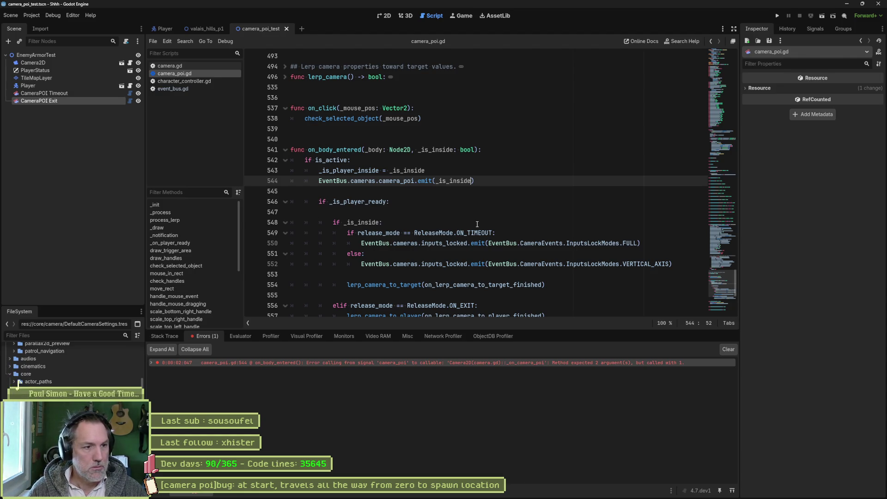
double_click(374, 149)
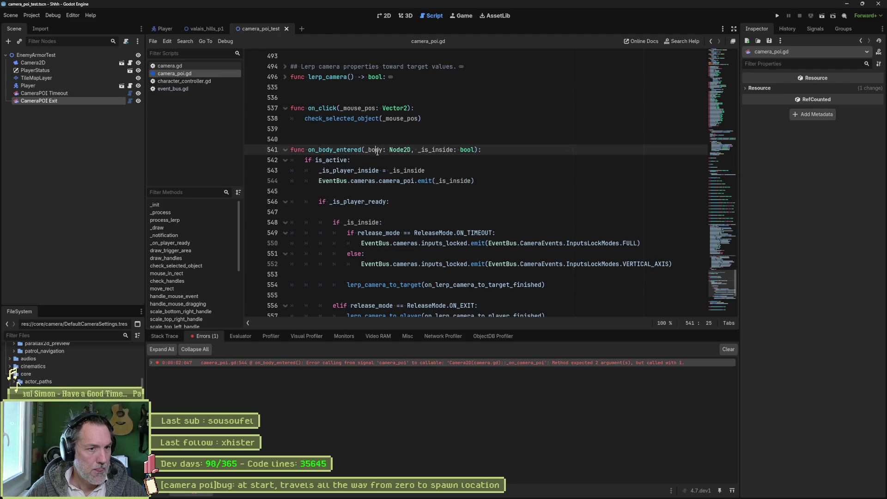
scroll(499, 211, "down", 3)
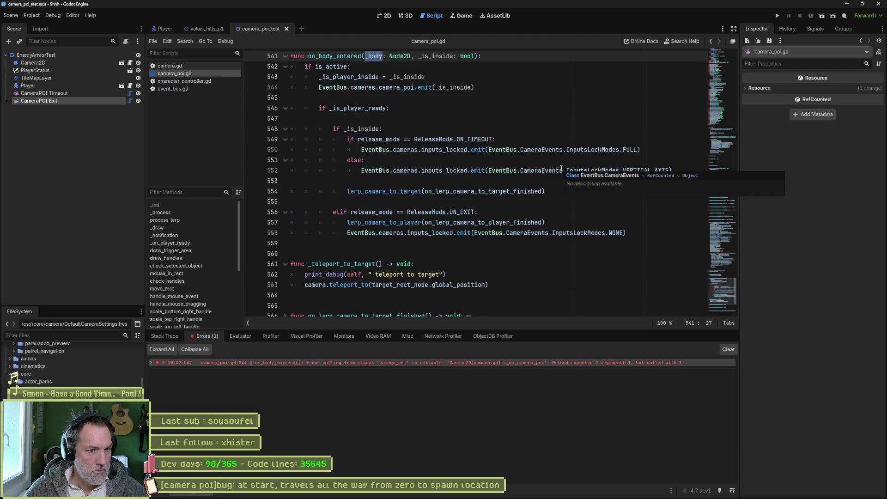
scroll(540, 161, "up", 2)
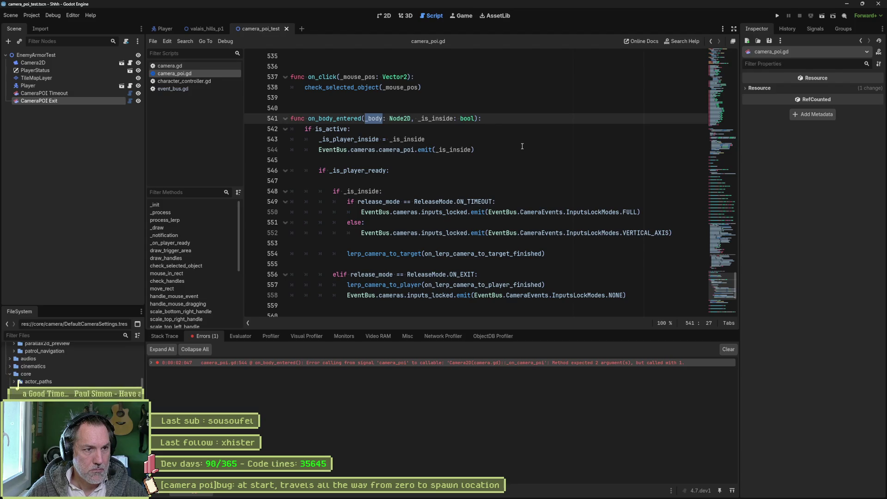
left_click(468, 150)
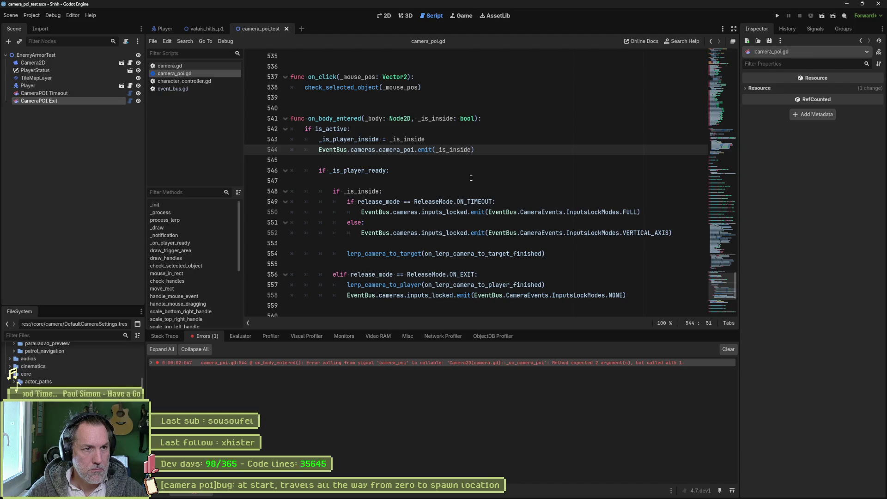
type(", _body.gl")
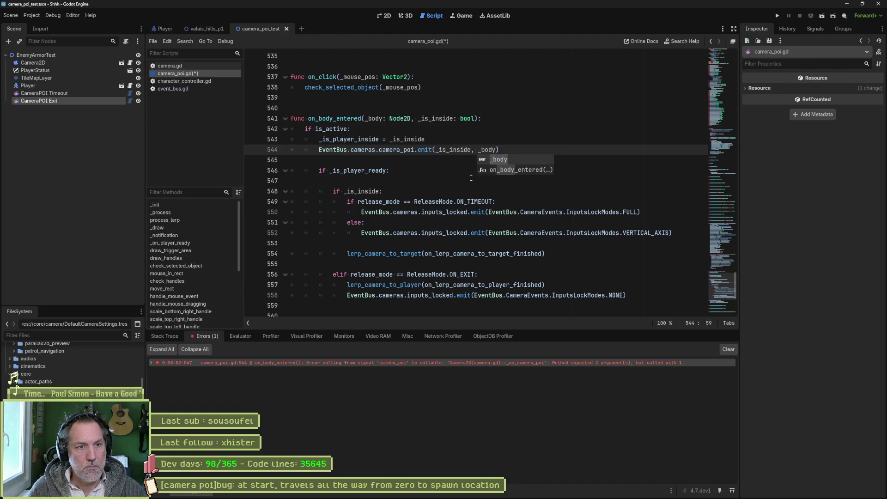
key("Return")
key("F6")
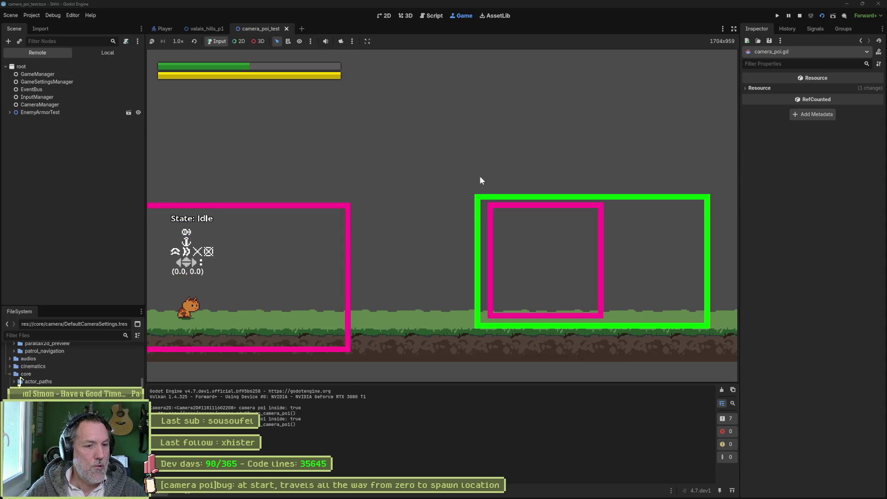
key("Right")
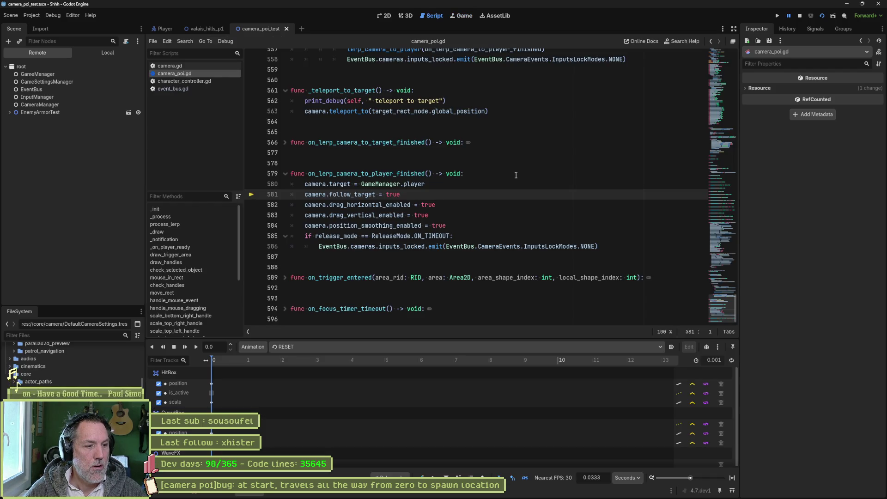
- Check the error's stack trace, stop the debug session, and open camera.gd
left_click(192, 493)
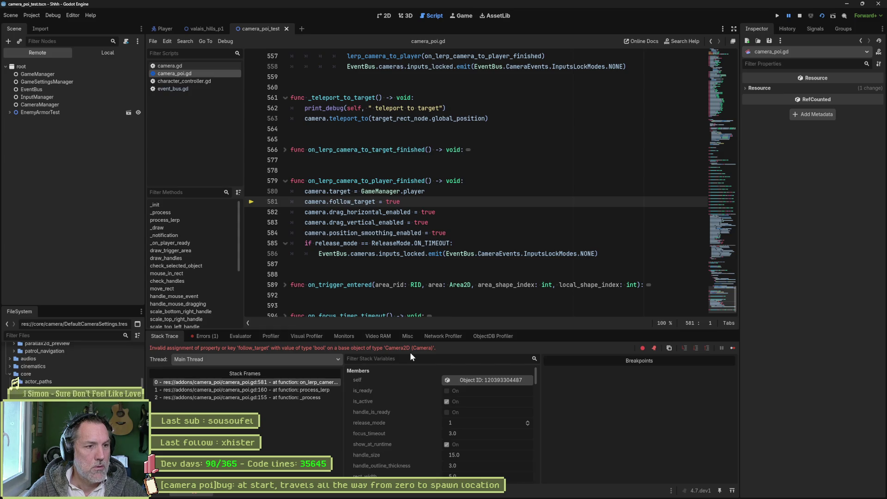
key("F8")
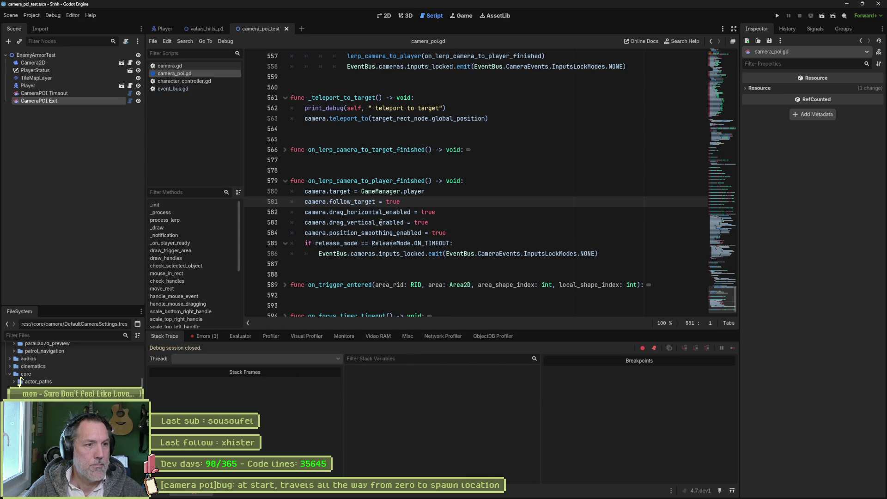
double_click(315, 201)
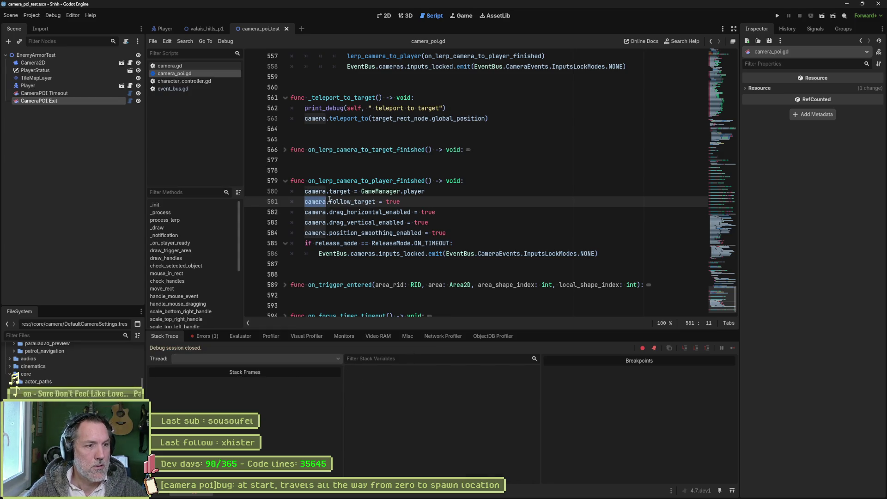
left_click(724, 300)
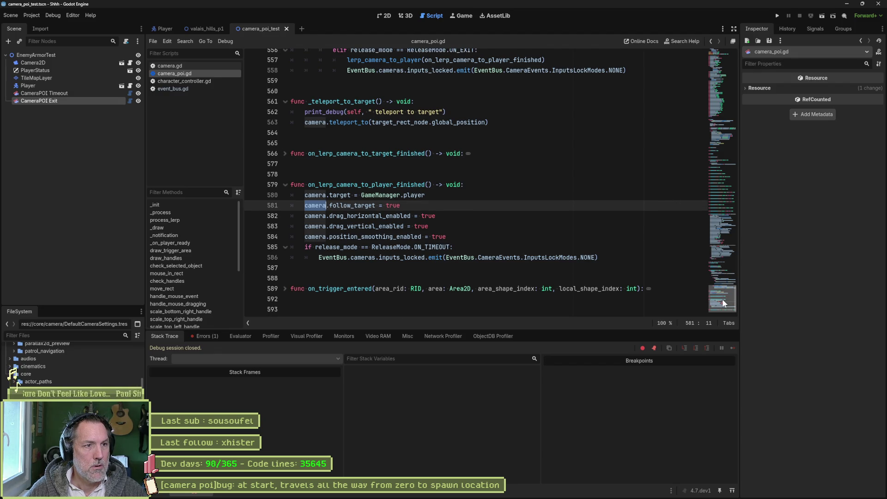
mouse_move(723, 301)
left_mouse_down()
mouse_move(697, 120)
mouse_move(667, 306)
left_mouse_up()
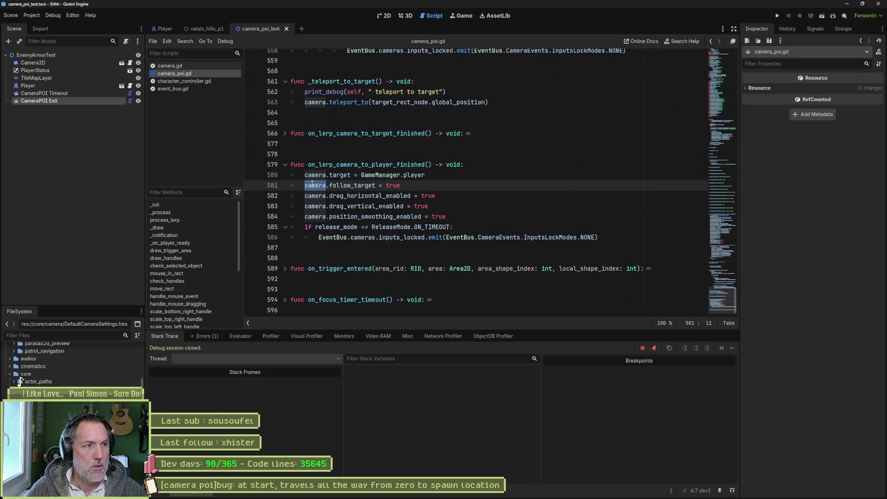
left_click(185, 68)
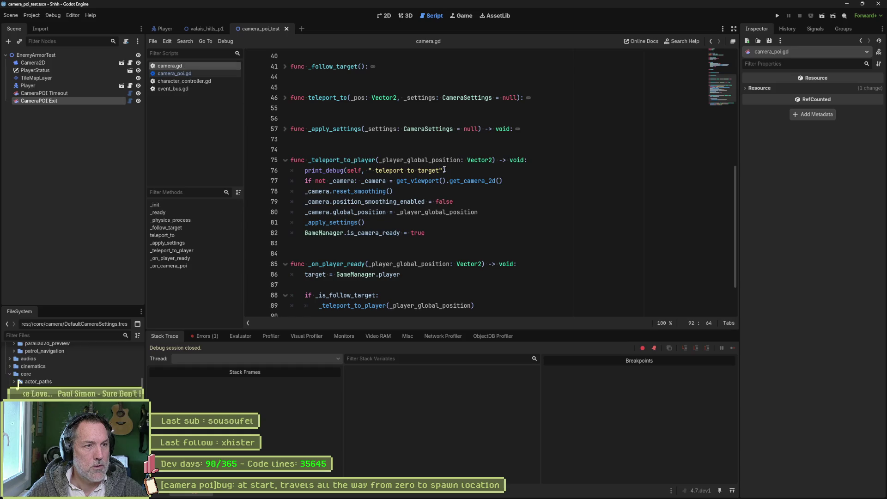
- Rename the line 10 declaration _is_follow_target to is_follow_target and copy the new name
left_click(725, 66)
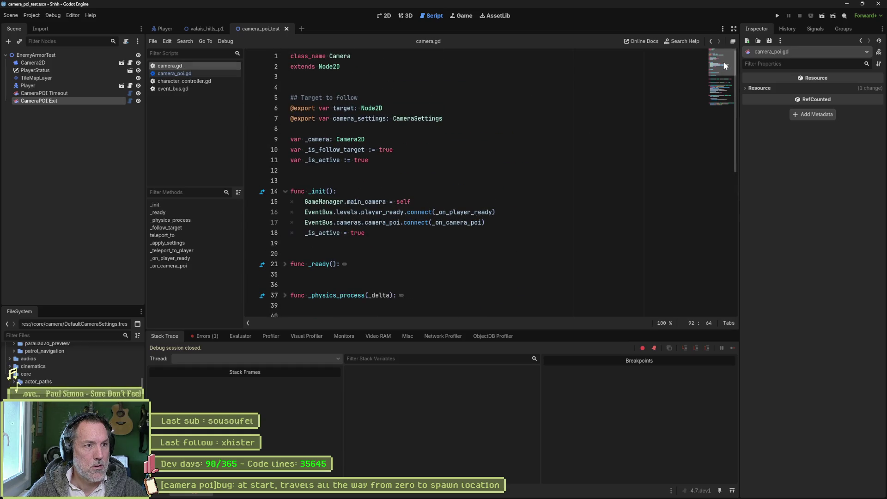
left_click(308, 149)
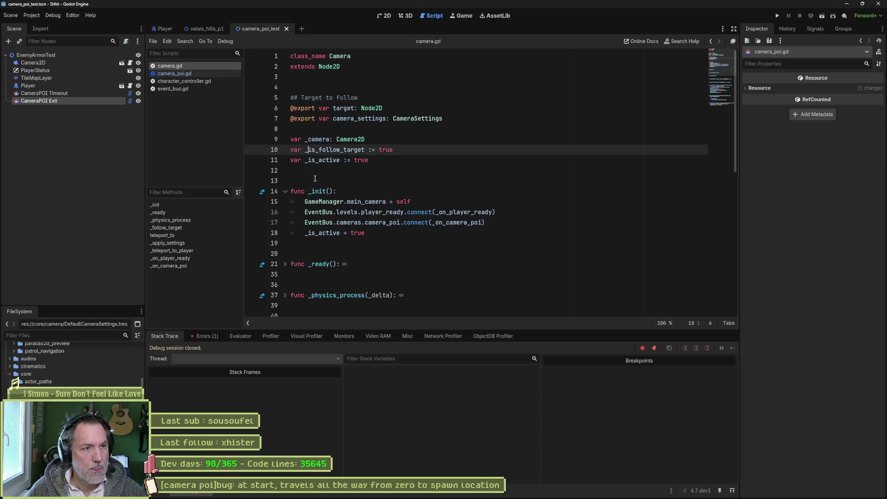
key("BackSpace")
key("alt+Up")
left_click(328, 139)
double_click(327, 140)
key("ctrl+c")
- Paste is_follow_target over the old name on lines 42, 88 and 94, then return to camera_poi.gd
scroll(318, 157, "down", 5)
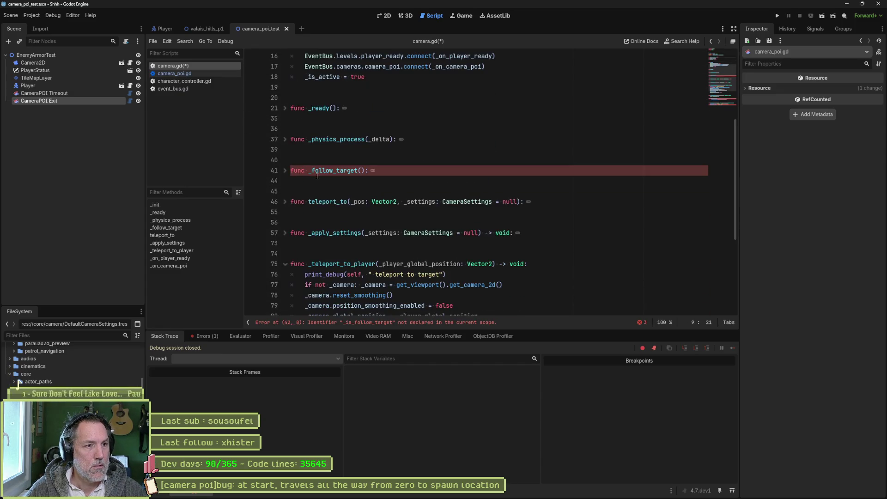
left_click(285, 170)
double_click(338, 180)
key("ctrl+v")
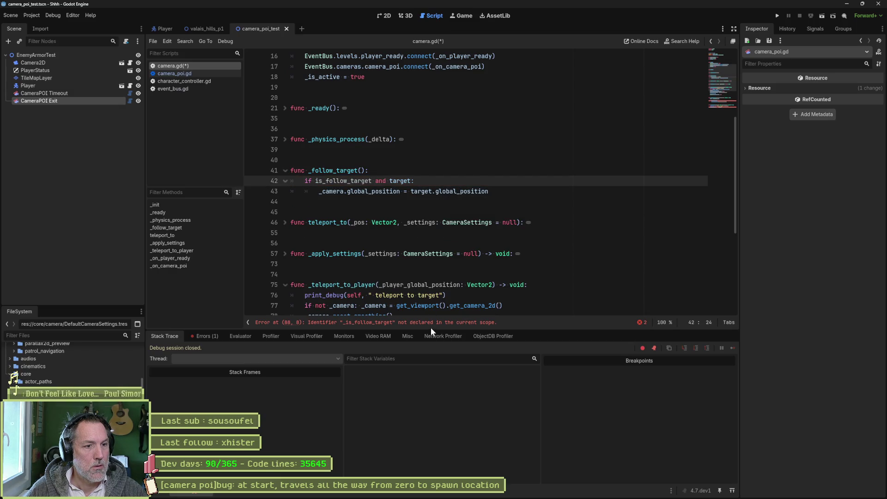
left_click(430, 323)
double_click(344, 236)
key("ctrl+v")
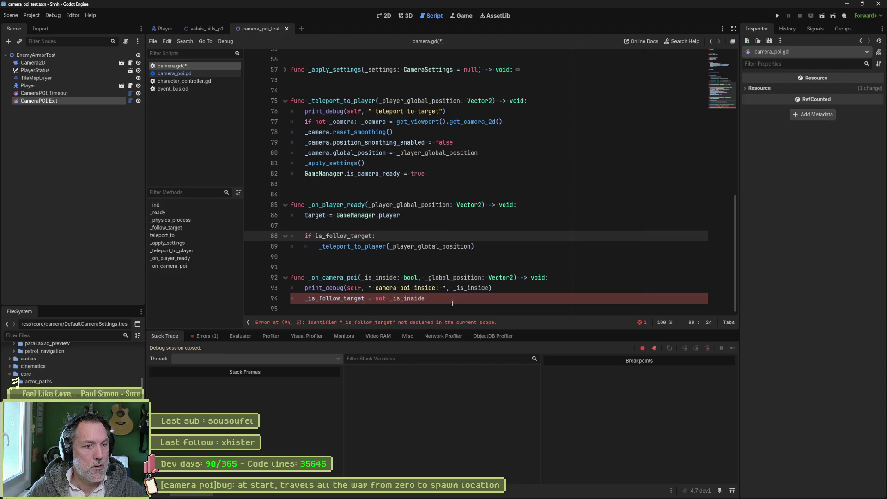
double_click(343, 300)
key("ctrl+v")
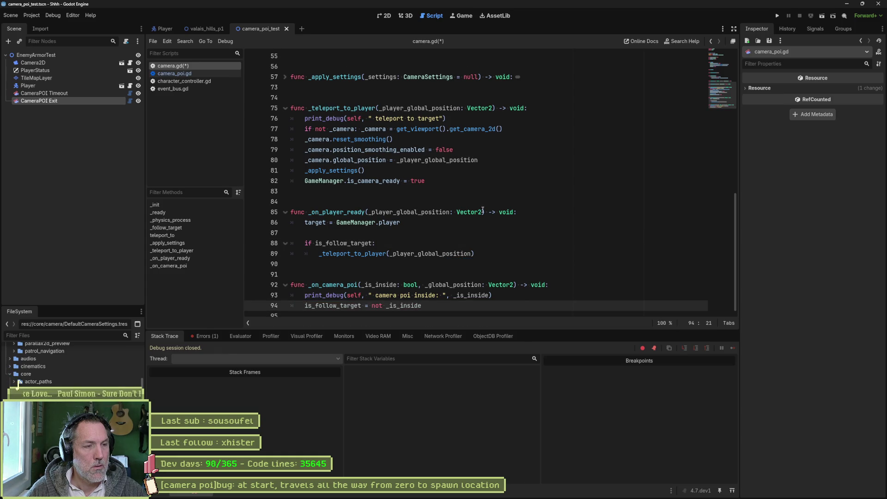
left_click(217, 74)
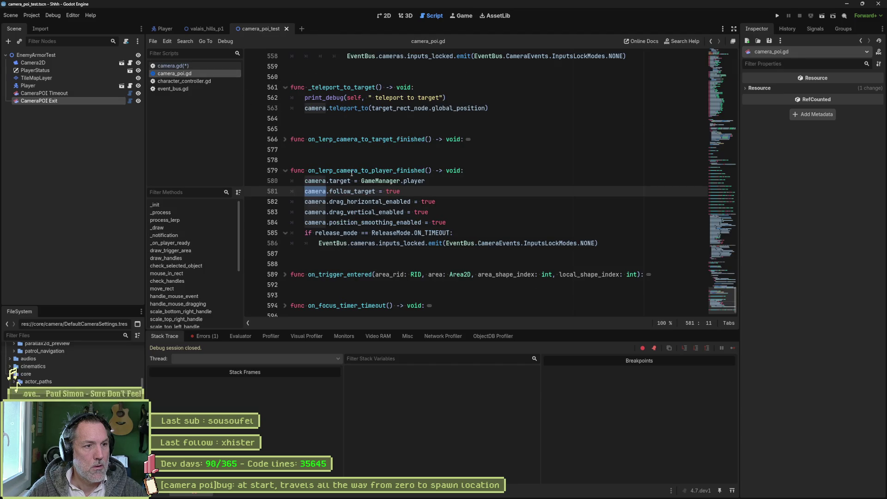
- Change follow_target on line 581 to is_follow_target and run the scene twice to test
double_click(370, 191)
type("is_follow_target")
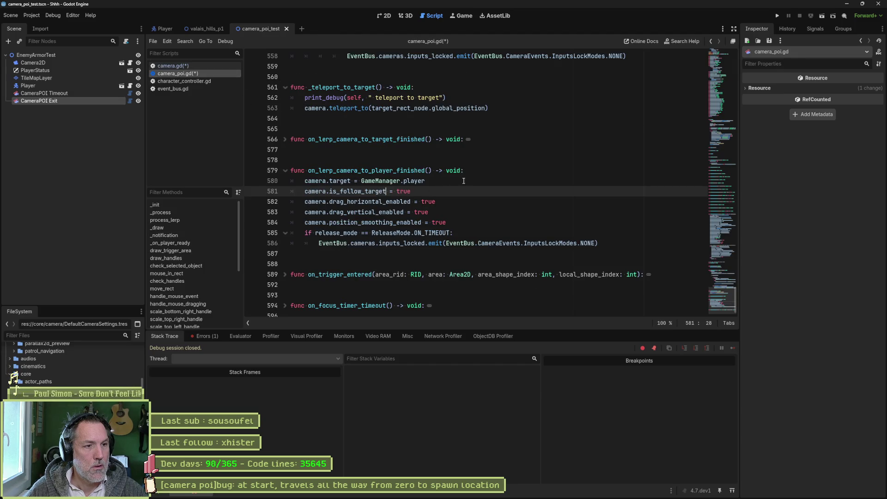
key("F6")
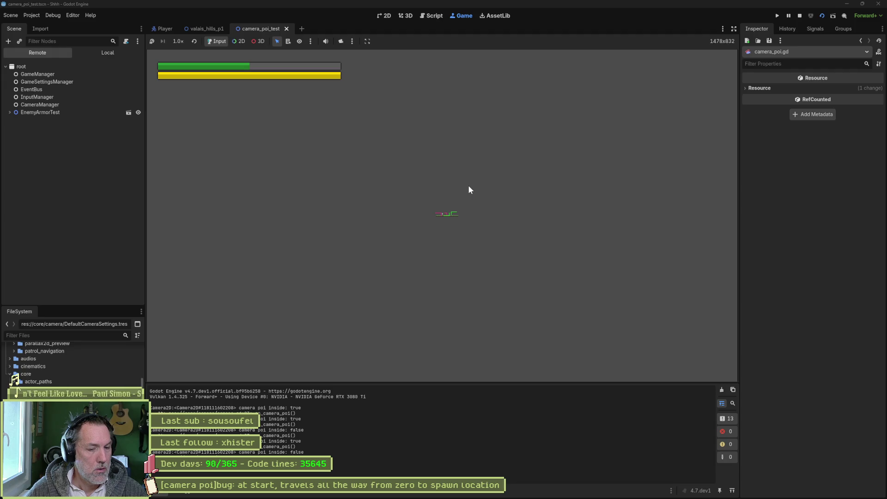
key("F8")
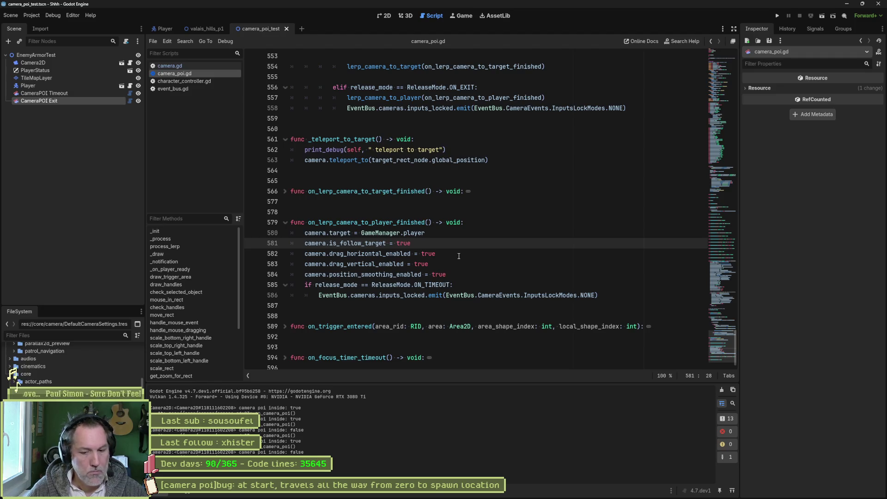
key("F6")
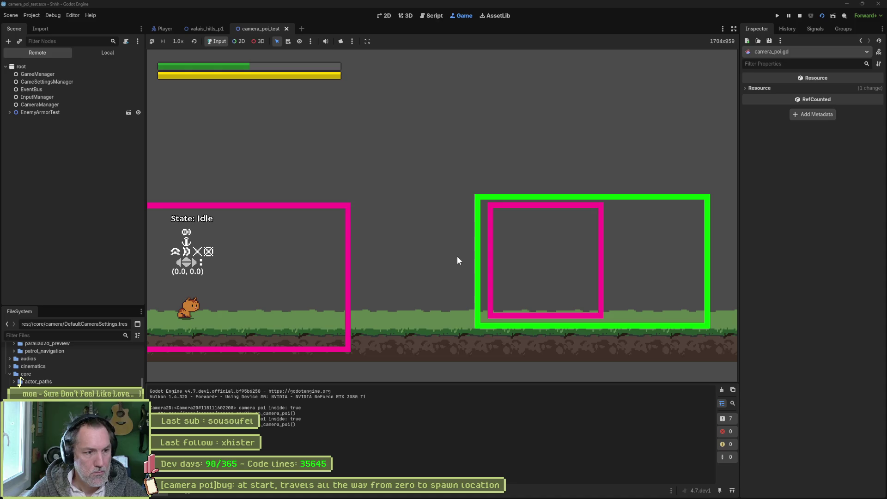
key("F8")
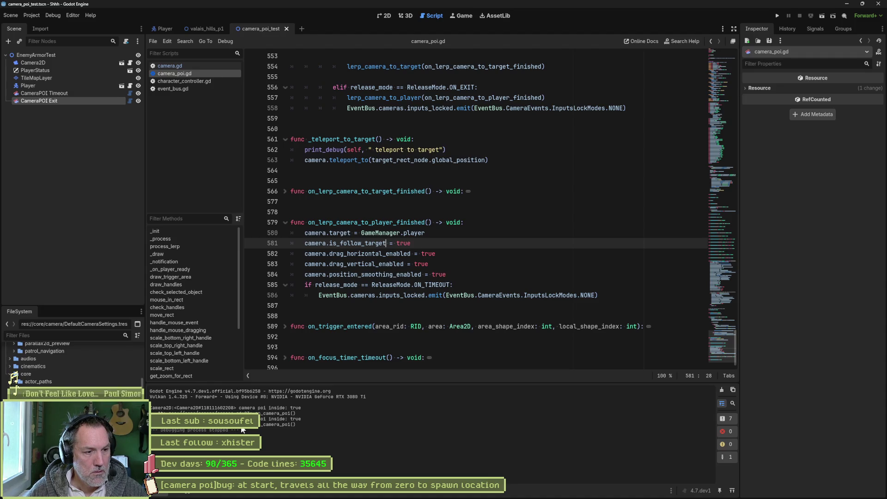
- In camera.gd, highlight is_follow_target on line 94 and select the if is_follow_target teleport block
left_click(215, 67)
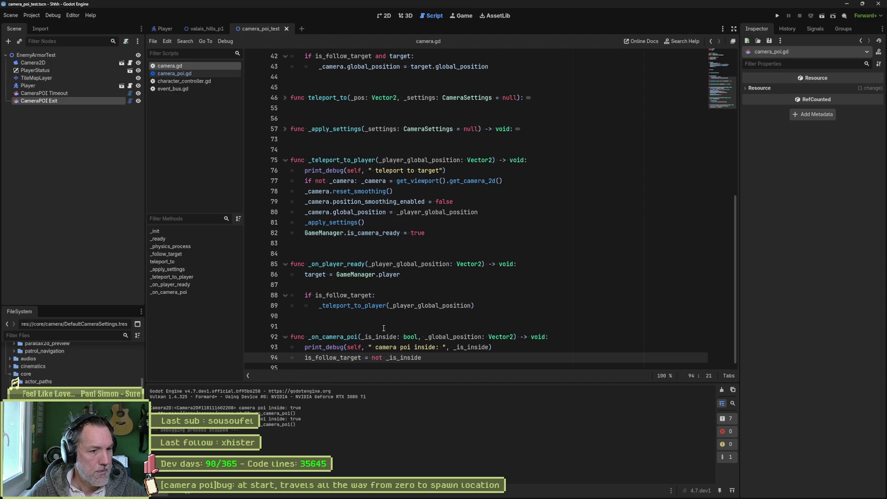
left_click(401, 347)
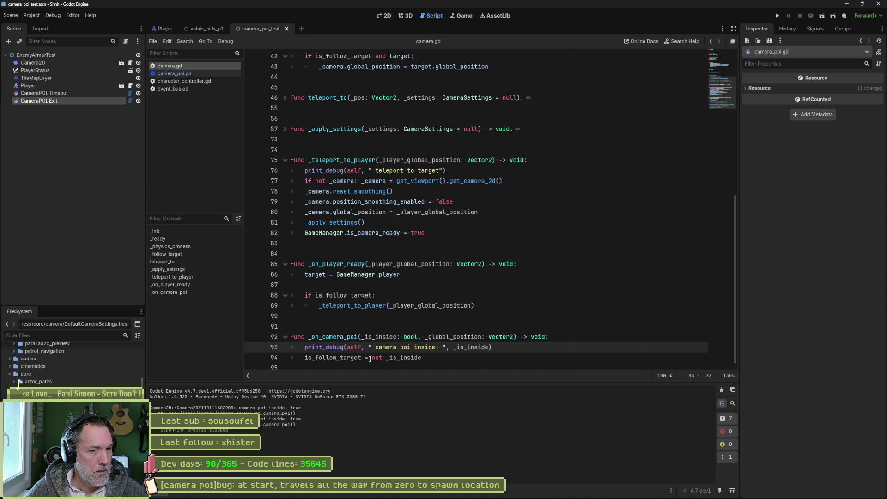
double_click(333, 358)
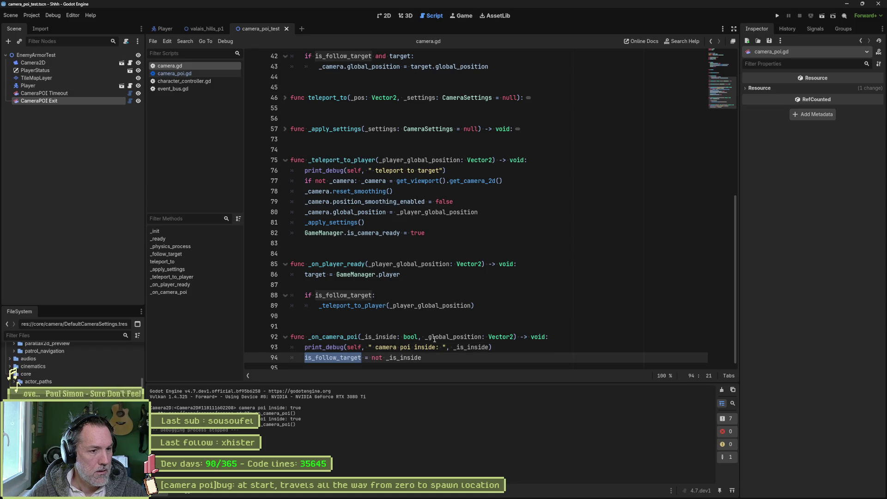
key("End")
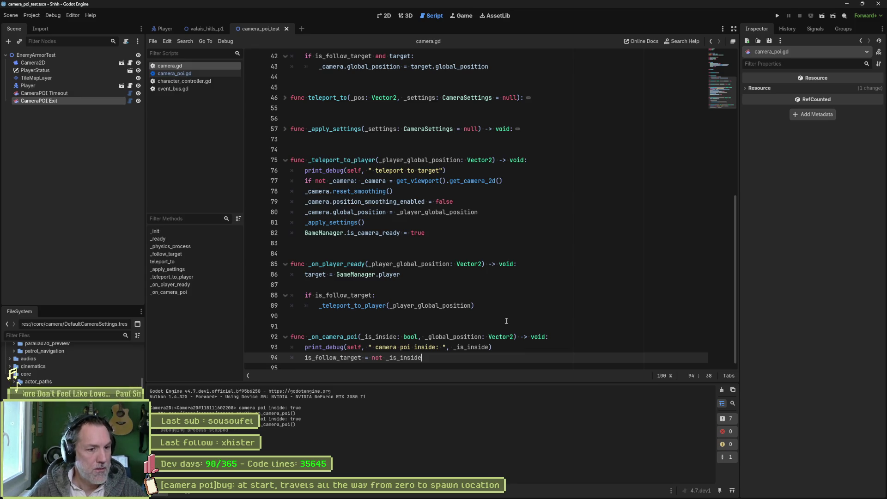
left_click_drag(486, 306, 400, 274)
key("ctrl+c")
- Paste the teleport block under line 94 and change its argument to _global_position
left_click(446, 360)
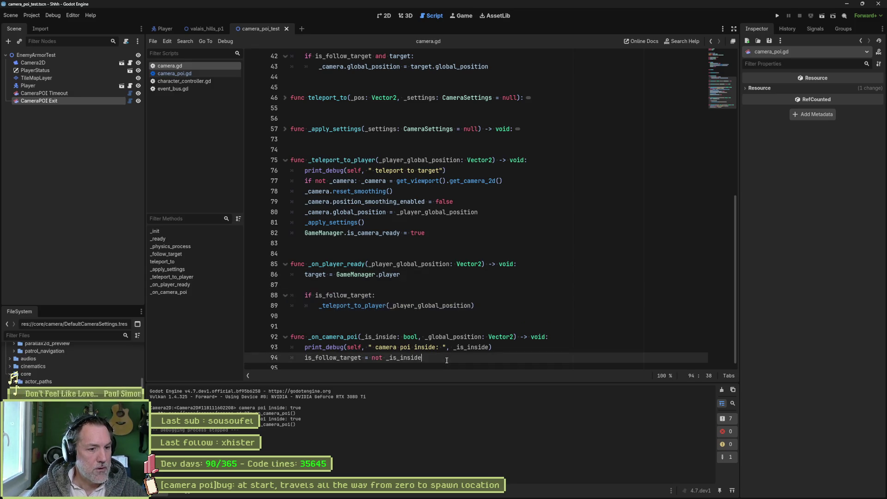
key("ctrl+v")
double_click(455, 317)
key("ctrl+c")
scroll(455, 317, "down", 1)
double_click(432, 358)
key("ctrl+v")
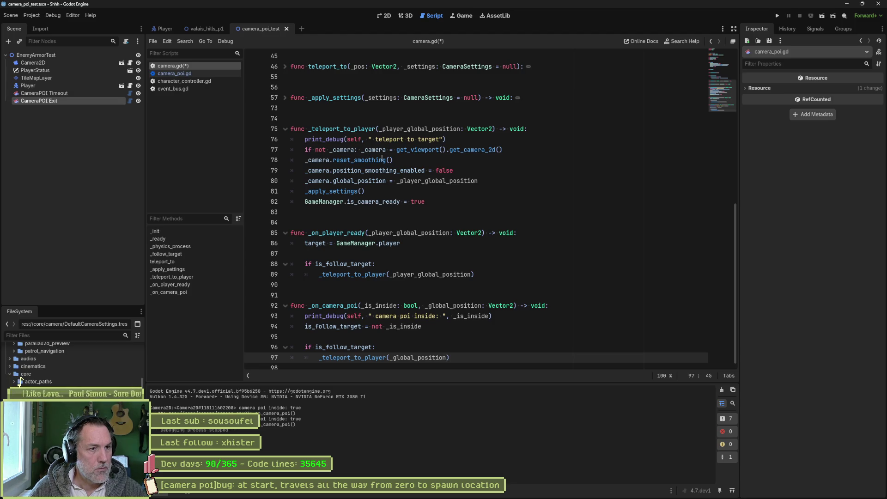
double_click(437, 128)
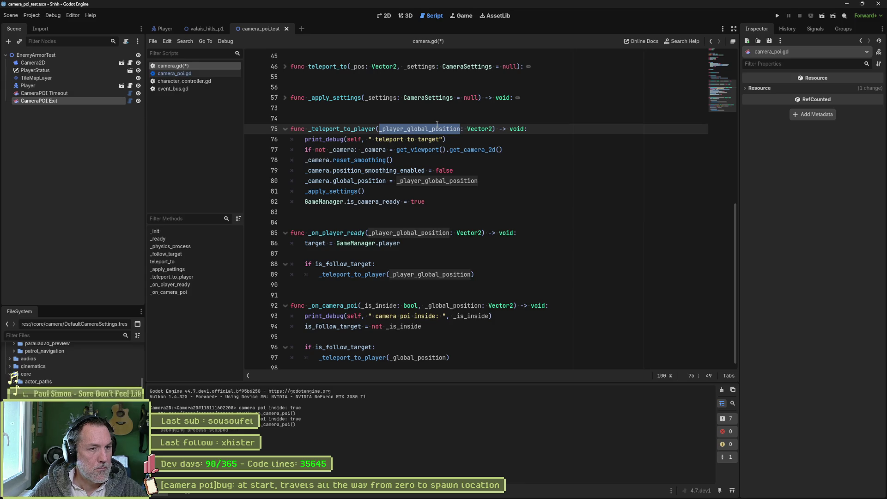
- Test the scene, then rerun it with a breakpoint on the line 97 teleport call
key("F6")
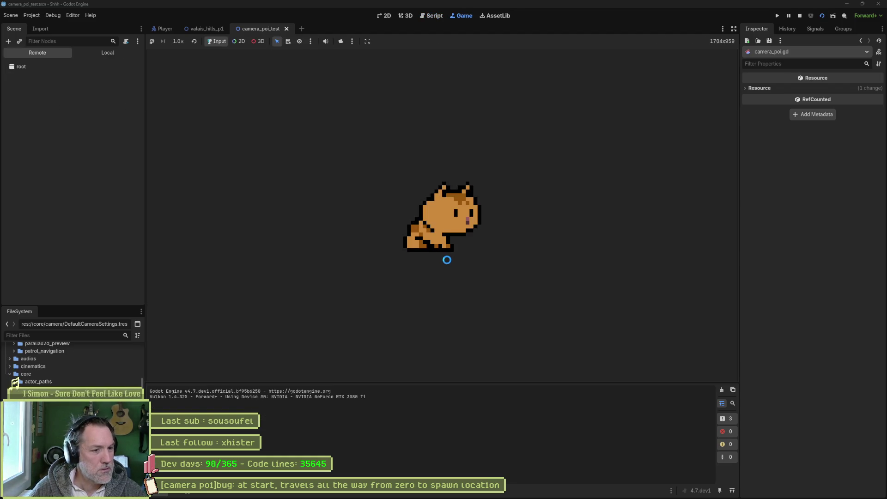
key("F8")
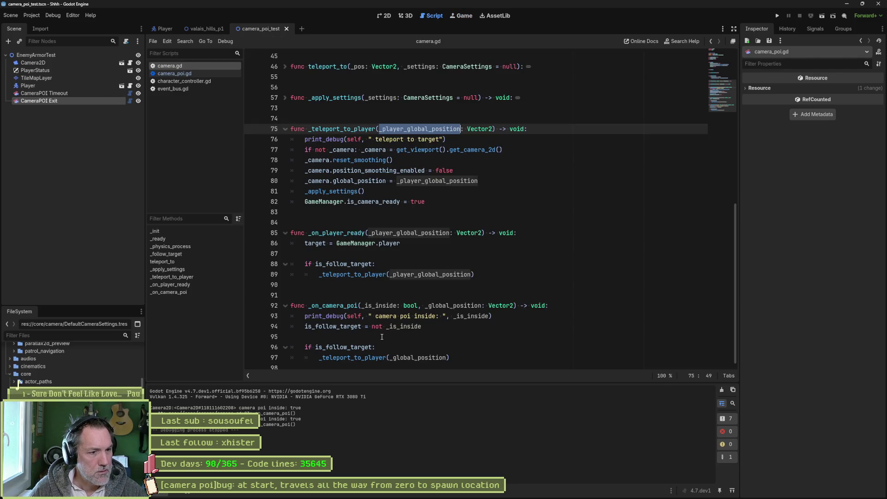
left_click(251, 357)
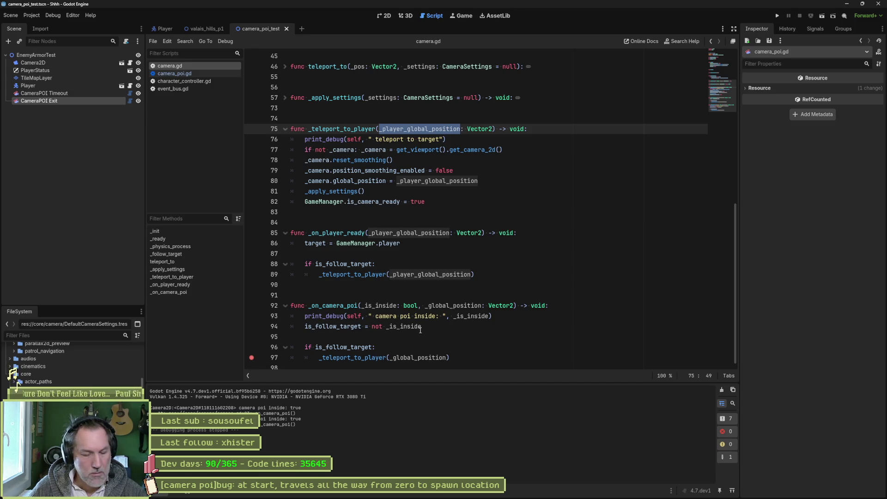
key("F6")
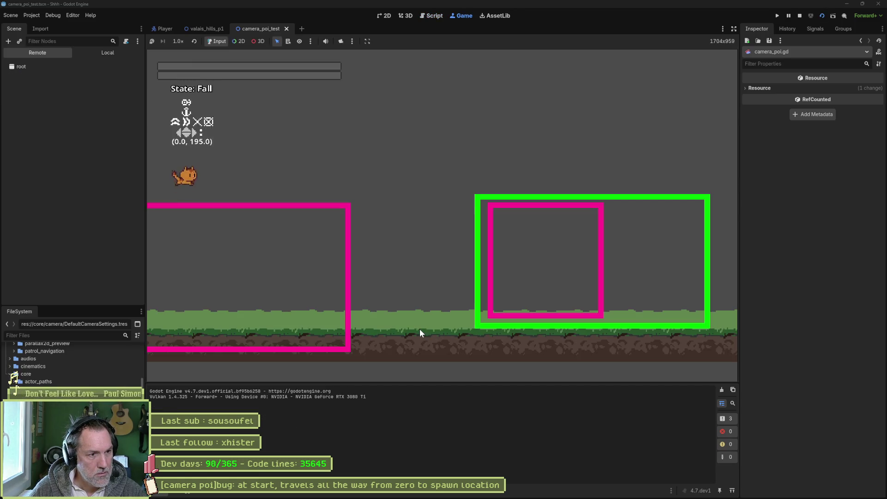
key("F8")
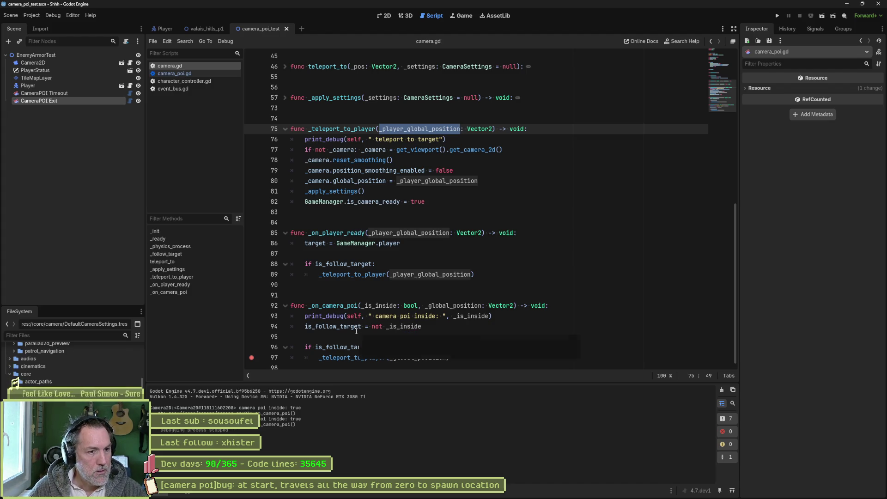
- Make the line 96 condition check _is_inside, remove the breakpoint, and test the scene
mouse_move(317, 349)
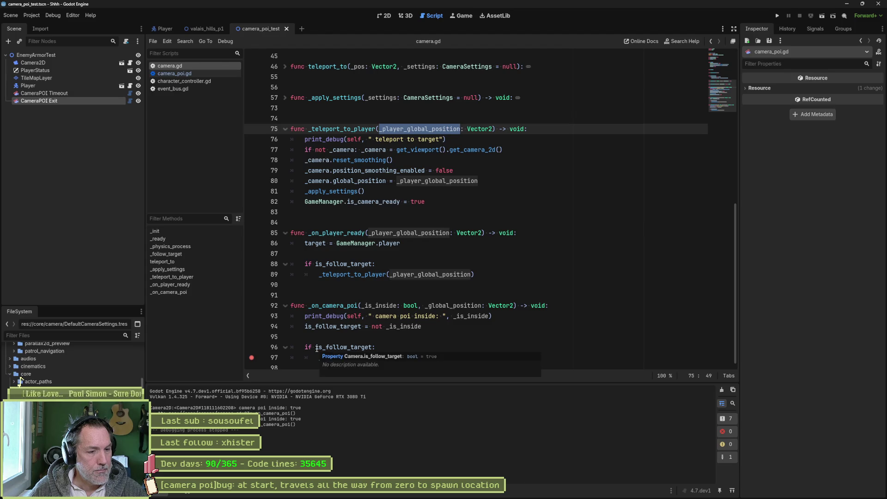
double_click(405, 326)
key("ctrl+c")
double_click(333, 347)
key("ctrl+v")
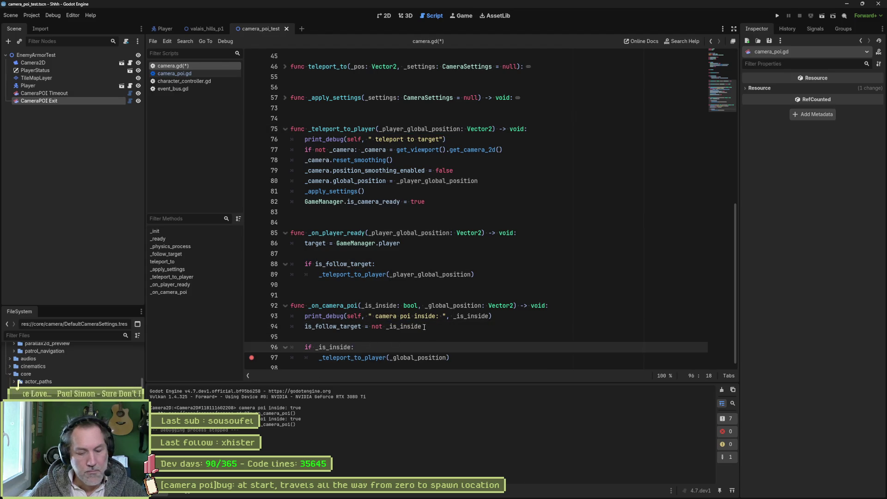
left_click(251, 357)
key("F6")
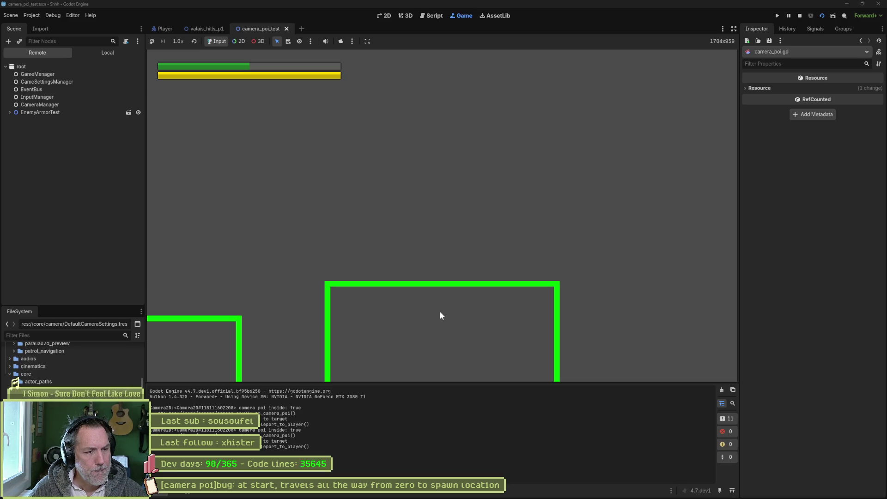
key("F8")
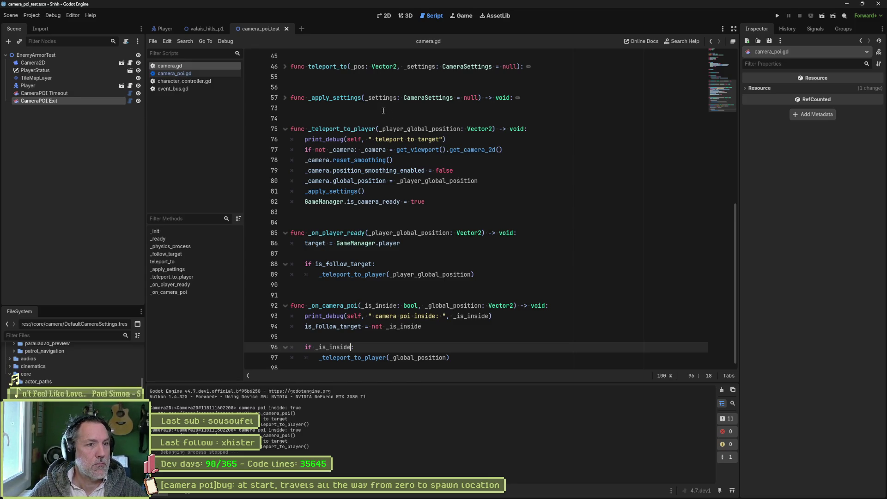
- Replace _teleport_to_player on line 97 with teleport_to
double_click(328, 67)
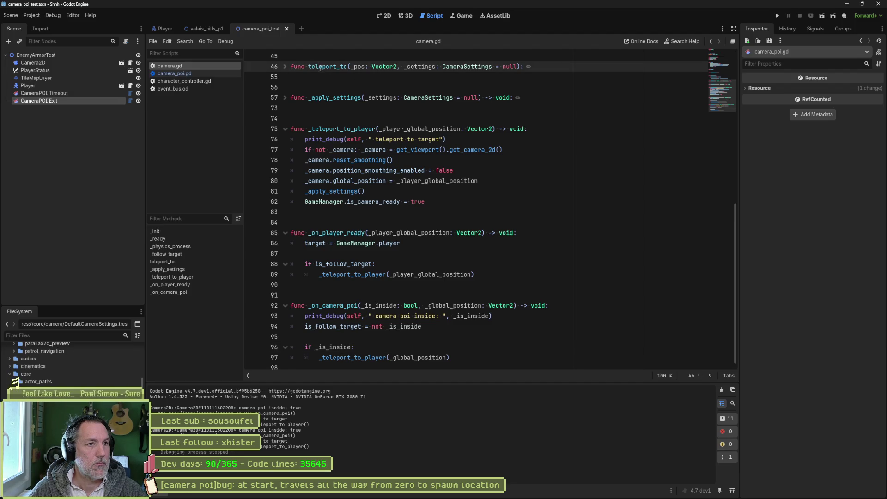
left_click(354, 358)
key("ctrl+v")
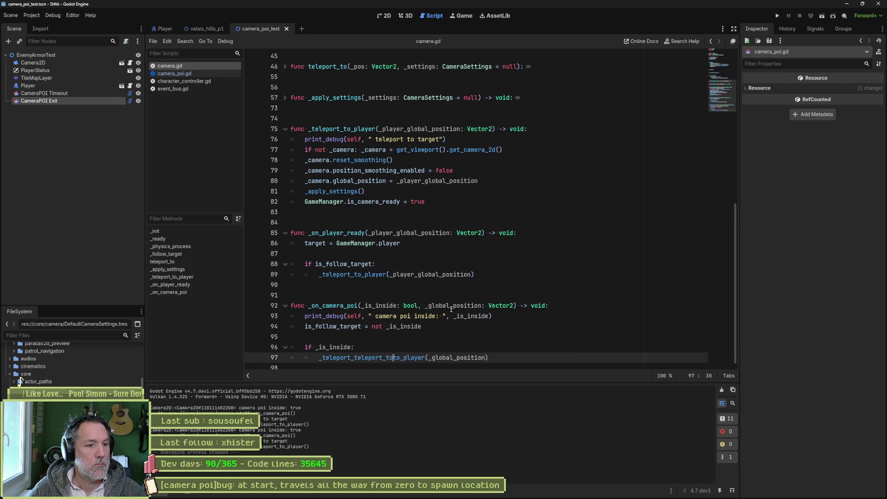
double_click(416, 357)
key("ctrl+v")
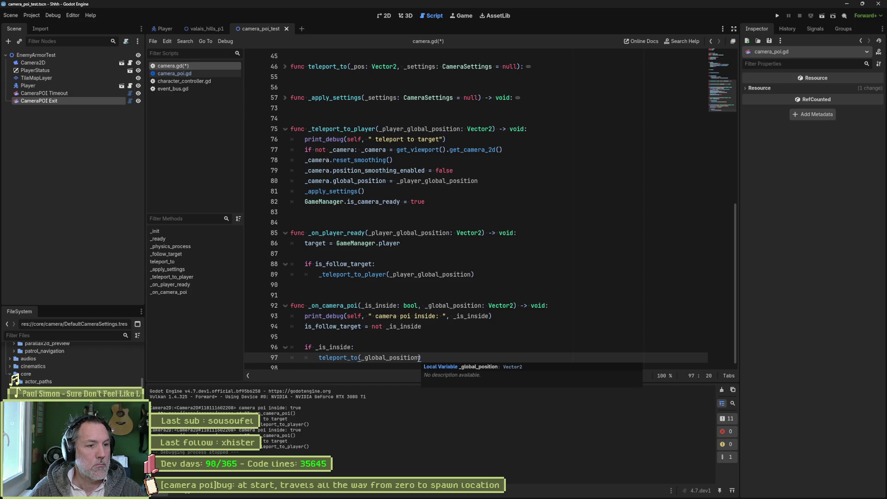
- Check _on_camera_poi's _global_position parameter, save camera.gd, and select the CameraPOI Exit node
left_click(375, 305)
left_click(449, 305)
key("ctrl+s")
left_click(104, 101)
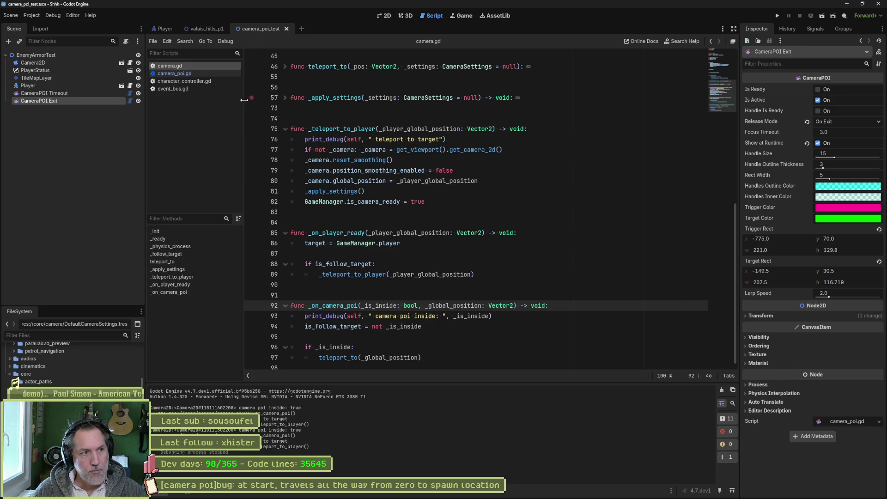
- Open camera_poi.gd, scroll to its Fields region, and switch to the 2D scene view
left_click(194, 74)
left_click_drag(716, 319, 698, 63)
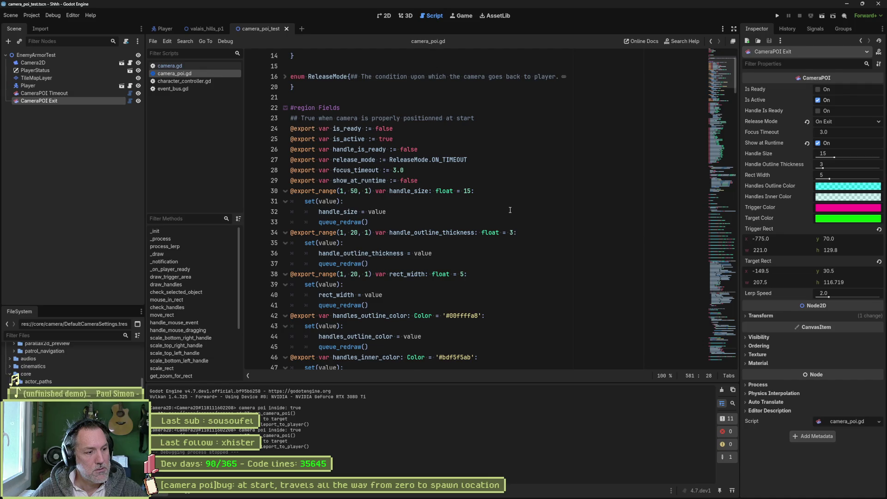
left_click(386, 19)
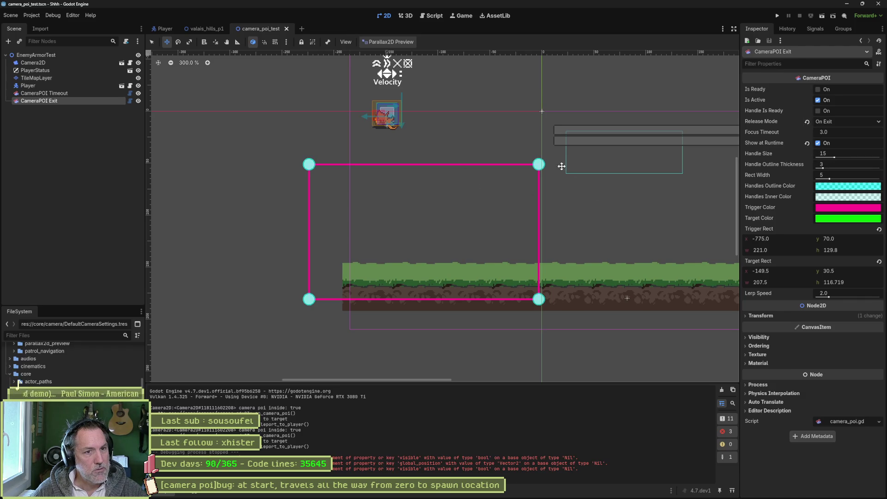
- Resize the trigger rect to 215 × 149.133, then select trigger_area_collision_shape on _draw's line 172
left_click_drag(539, 165, 534, 145)
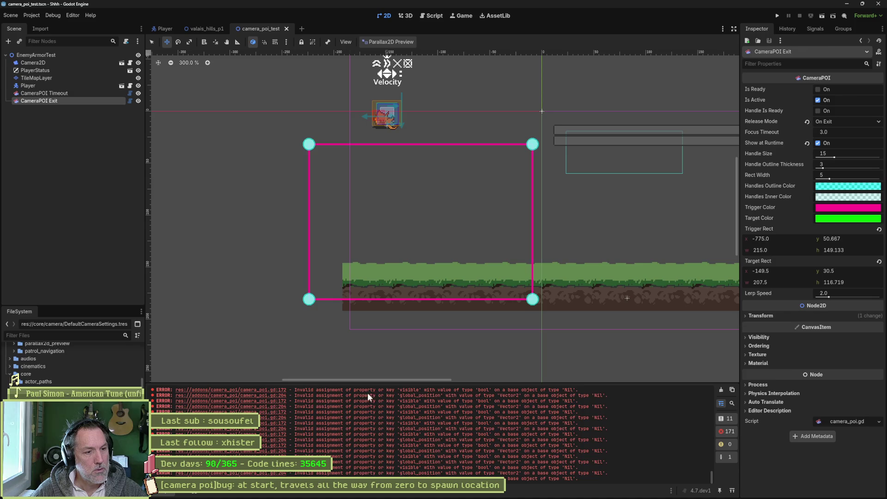
left_click(435, 20)
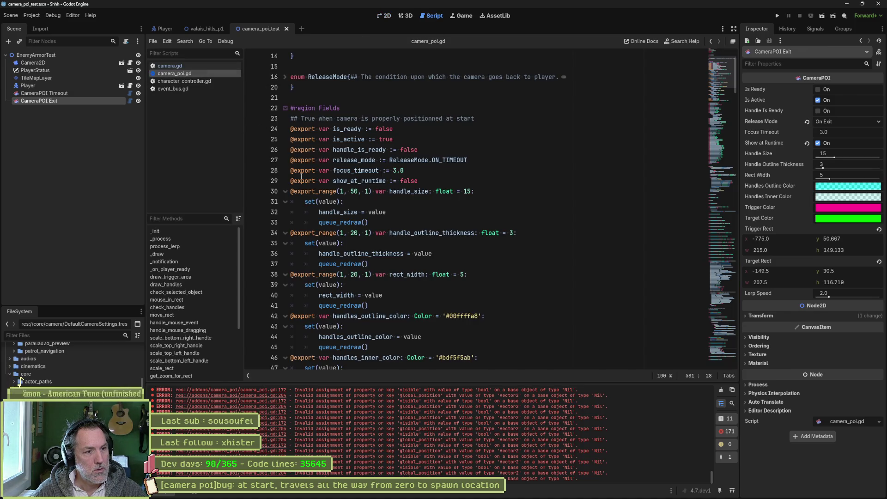
mouse_move(724, 87)
left_mouse_down()
mouse_move(730, 253)
mouse_move(746, 198)
left_mouse_up()
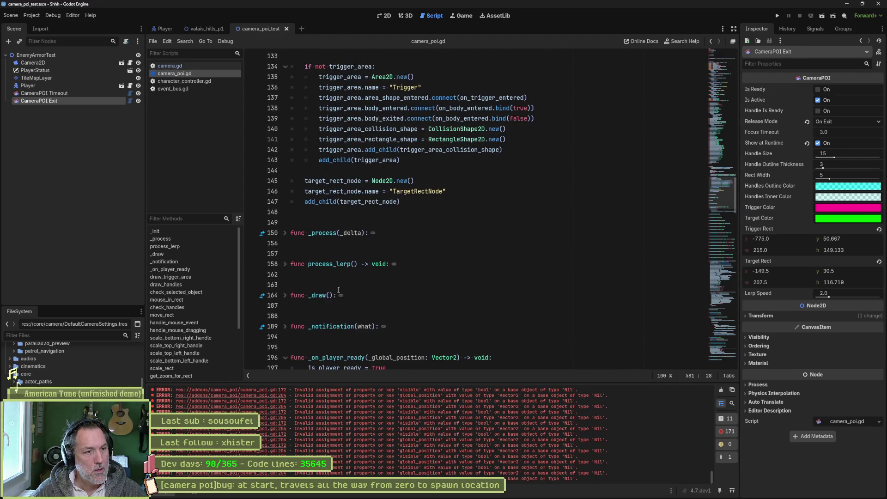
left_click(284, 296)
scroll(416, 291, "down", 3)
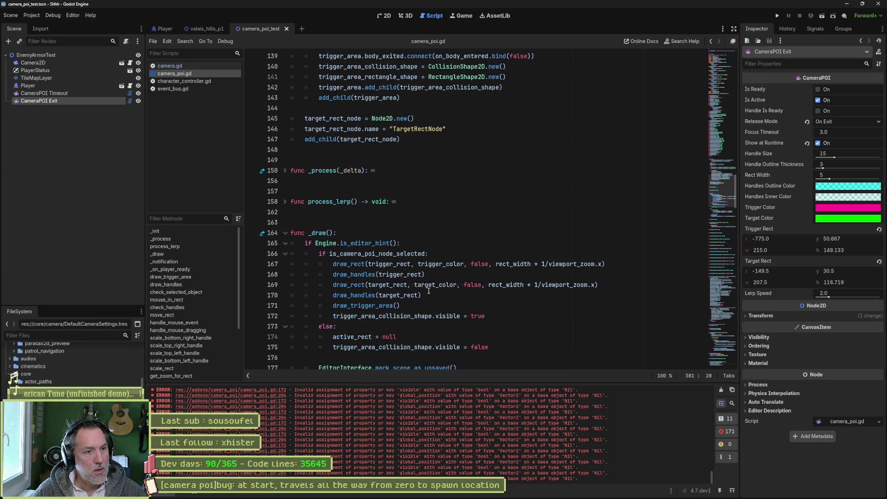
scroll(429, 292, "down", 1)
left_click(362, 254)
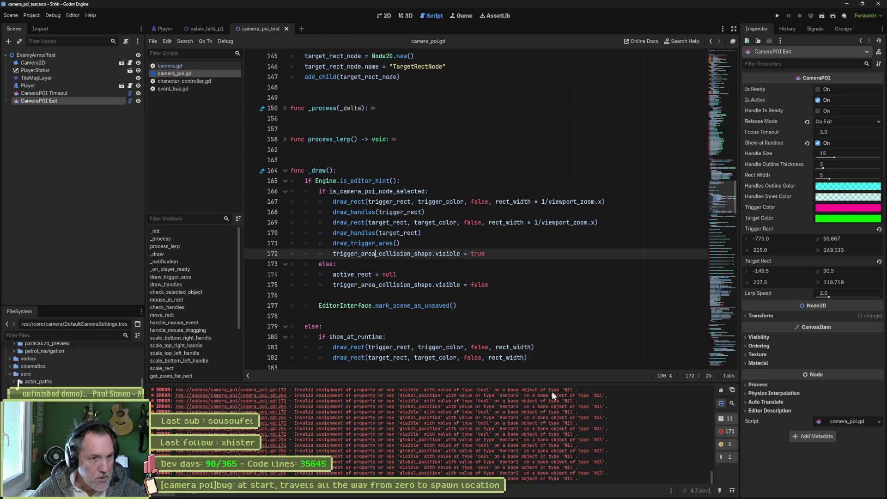
double_click(424, 255)
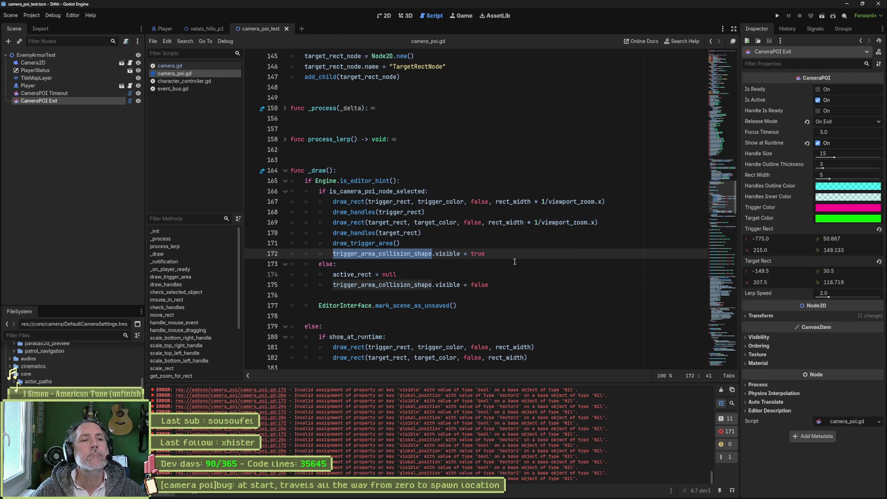
- Find the 6 trigger_area_collision_shape uses, check its line 80 declaration and creation, then return to 2D
key("ctrl+shift+f")
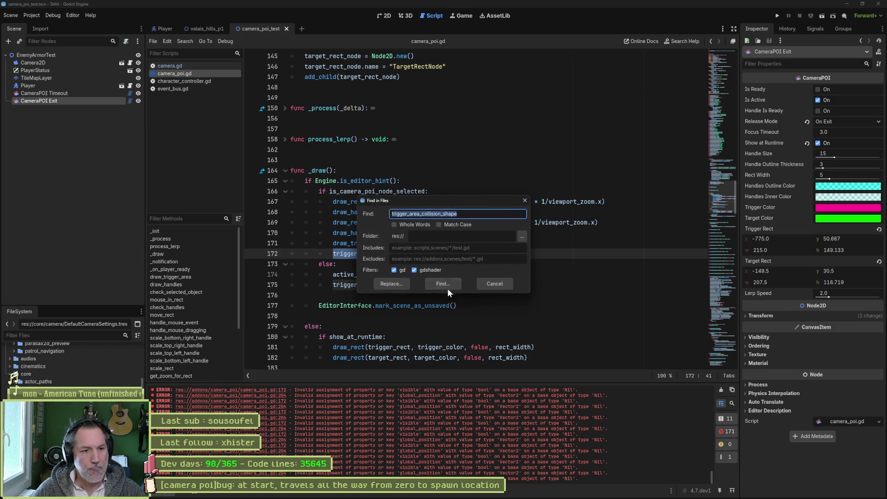
left_click(447, 285)
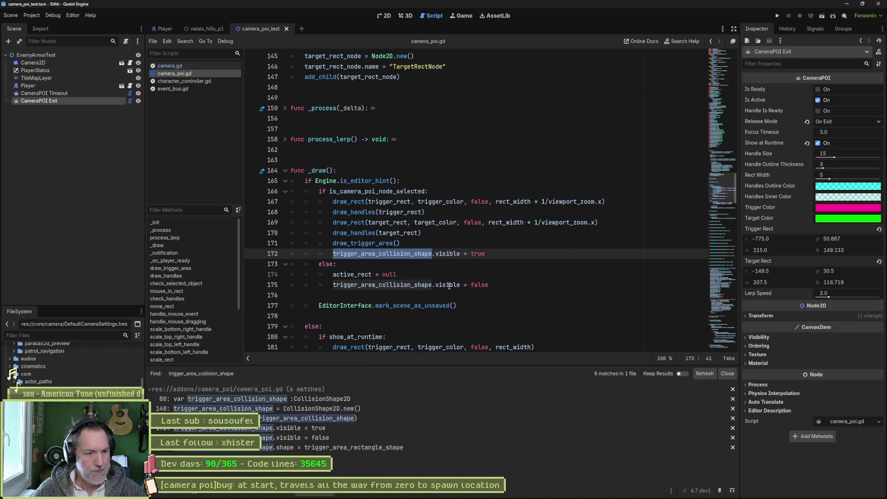
left_click(378, 397)
scroll(407, 203, "up", 2)
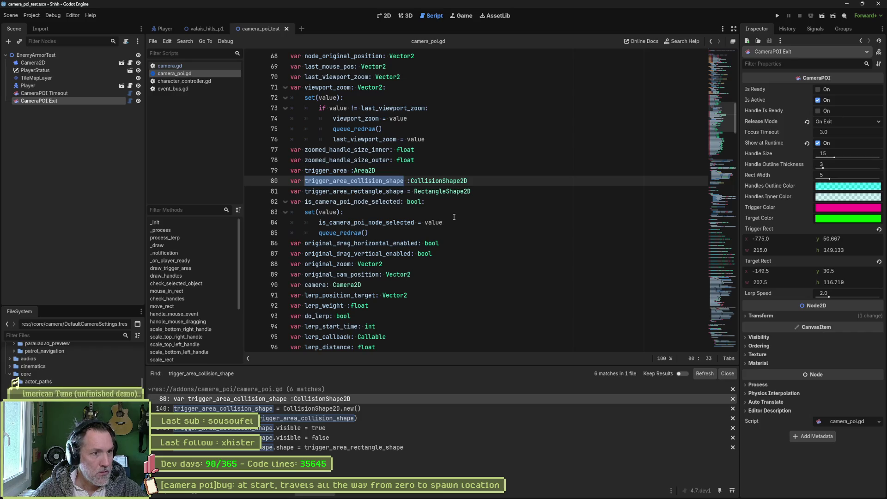
left_click(341, 407)
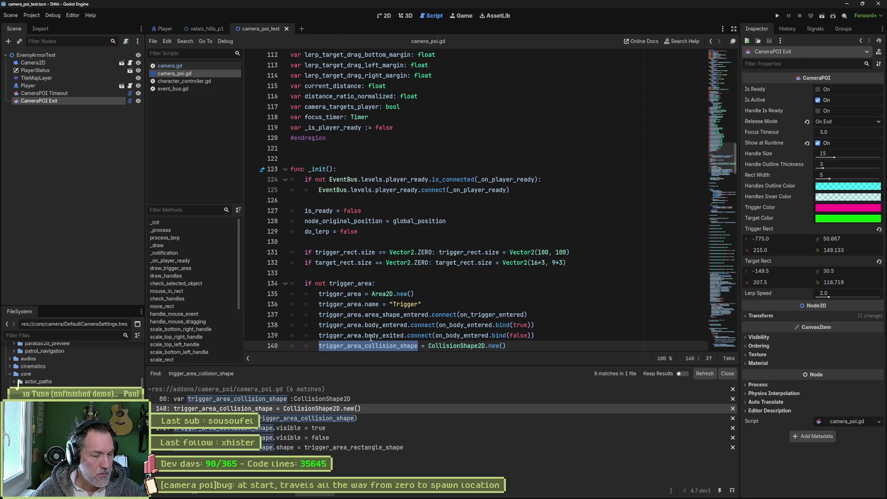
scroll(371, 338, "down", 1)
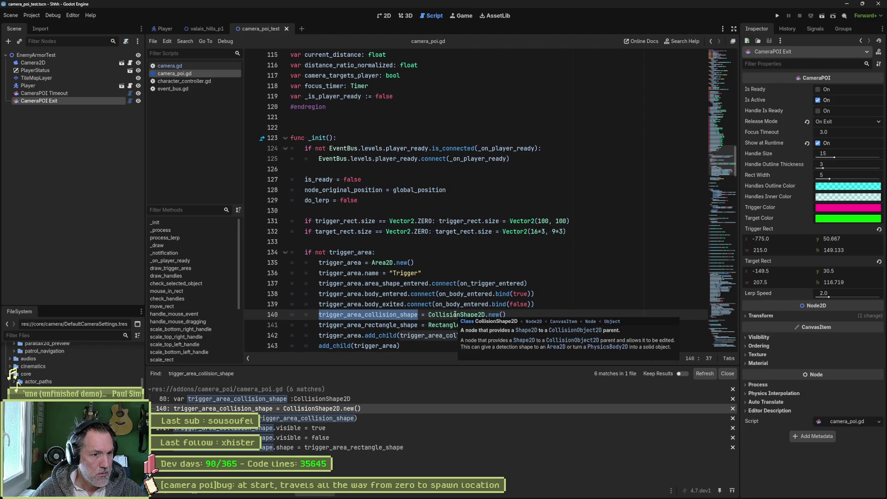
scroll(455, 315, "down", 1)
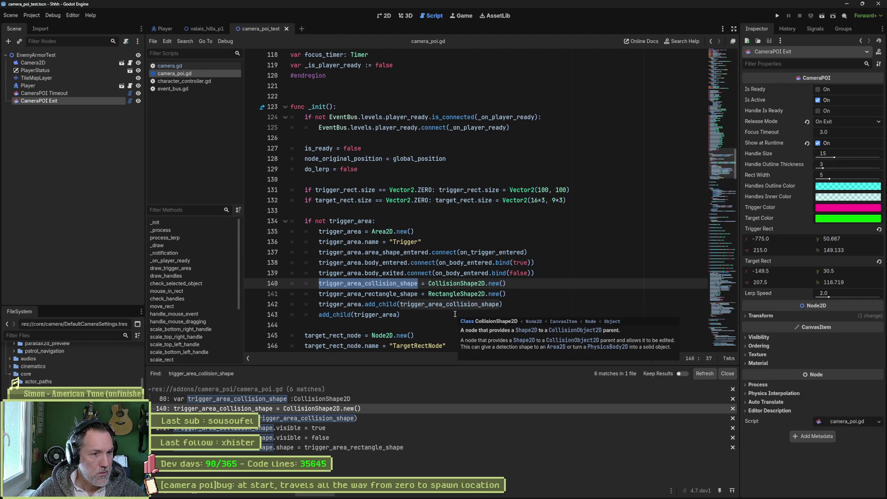
left_click(385, 15)
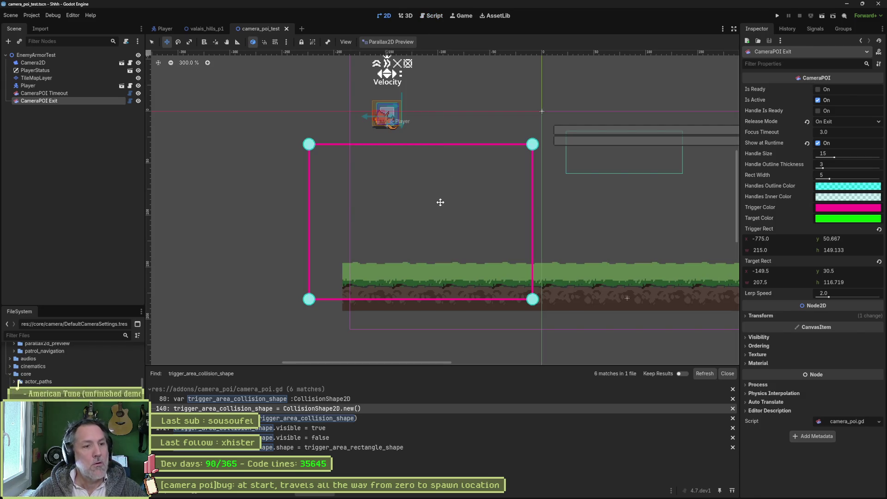
- Drag the trigger rect's top-right corner to 209.333 × 143.8, then read draw_trigger_area
left_click_drag(532, 144, 528, 150)
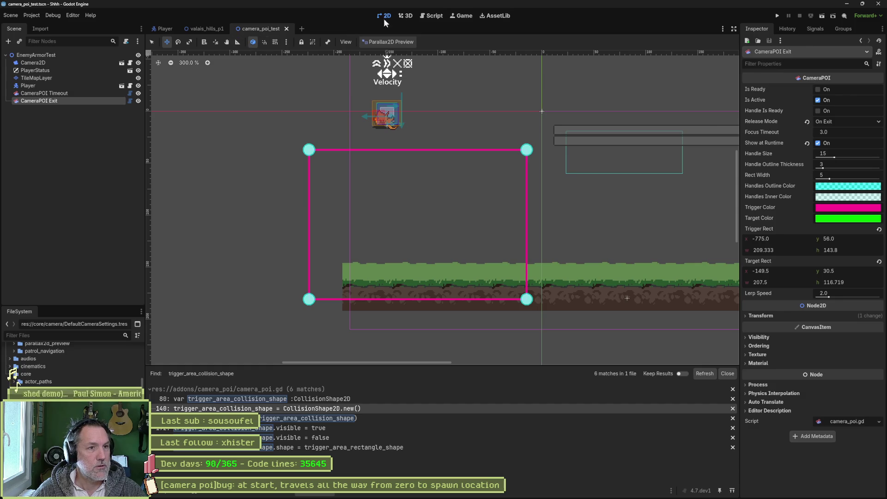
left_click(441, 18)
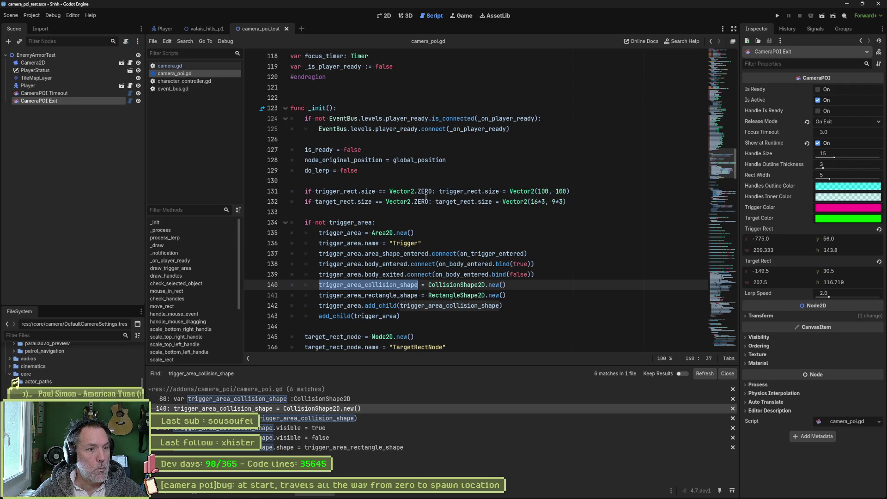
left_click(202, 270)
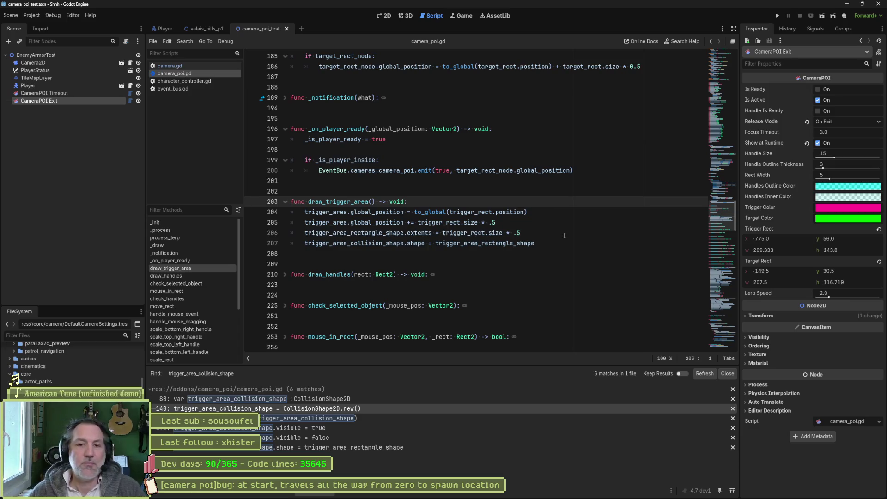
left_click_drag(718, 217, 717, 70)
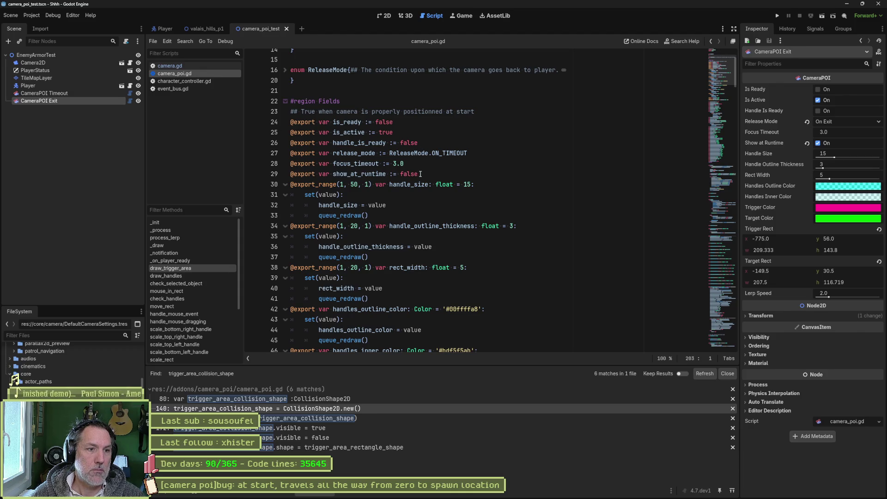
left_click(421, 174)
key("Return")
type("@export v")
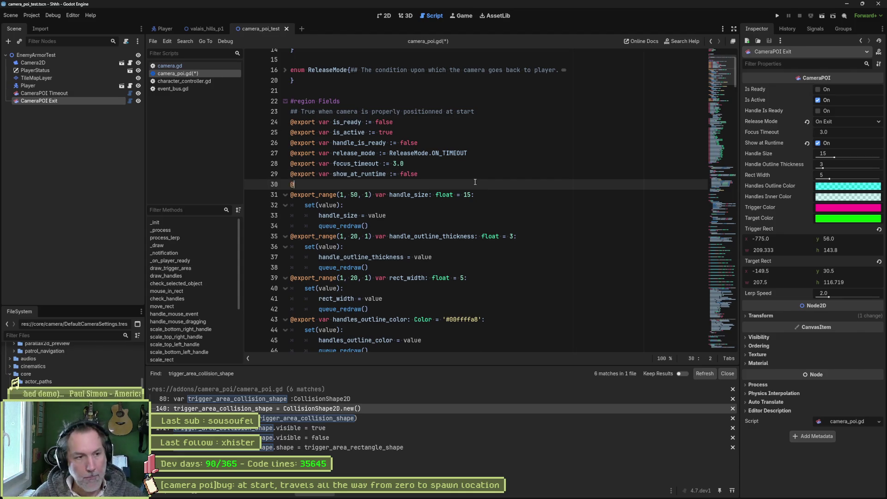
type("ar ")
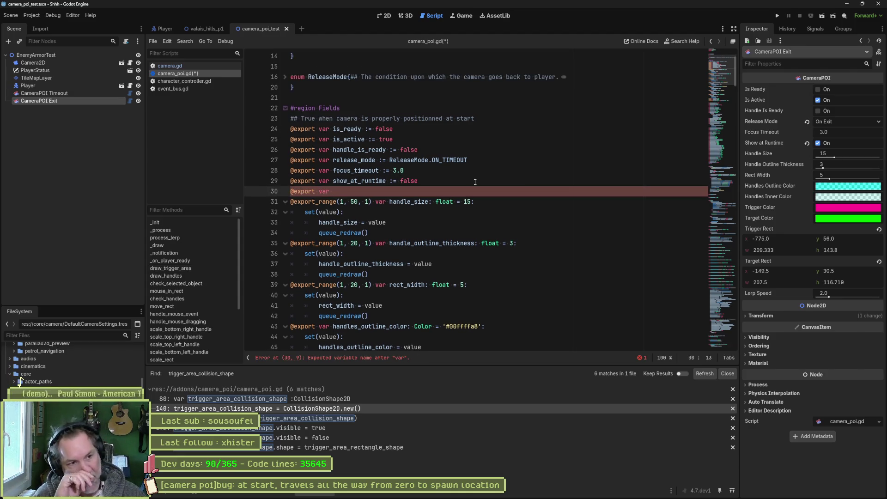
type("amera_po")
key("ctrl+BackSpace")
type("camera_")
key("ctrl+BackSpace")
type("camera_settings: CameraSEttin")
key("Return")
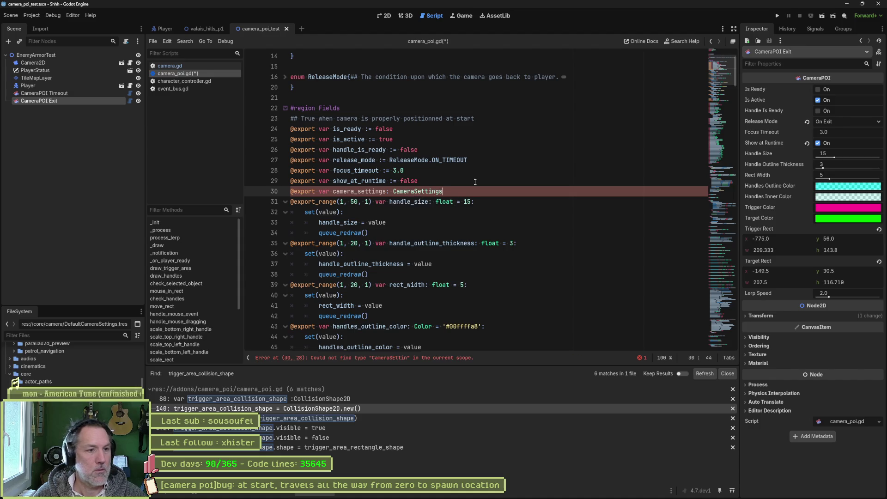
key("ctrl+s")
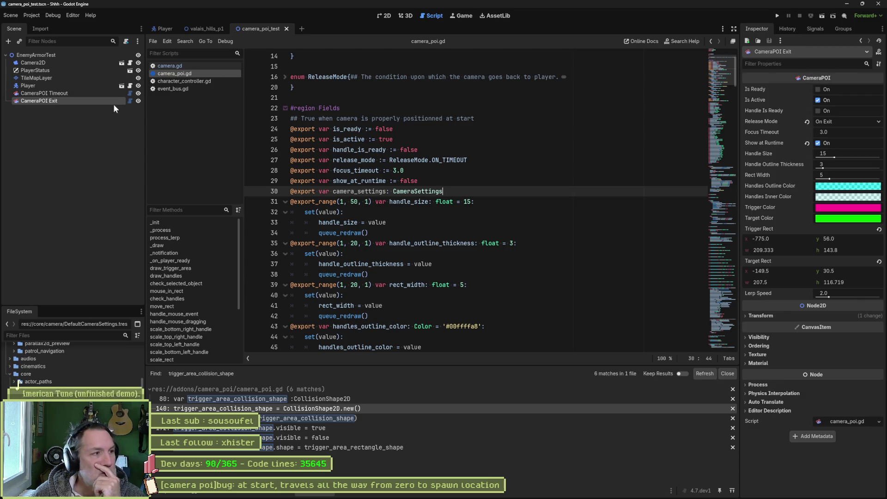
- Confirm CameraPOI Exit now lists an empty Camera Settings property
left_click(79, 99)
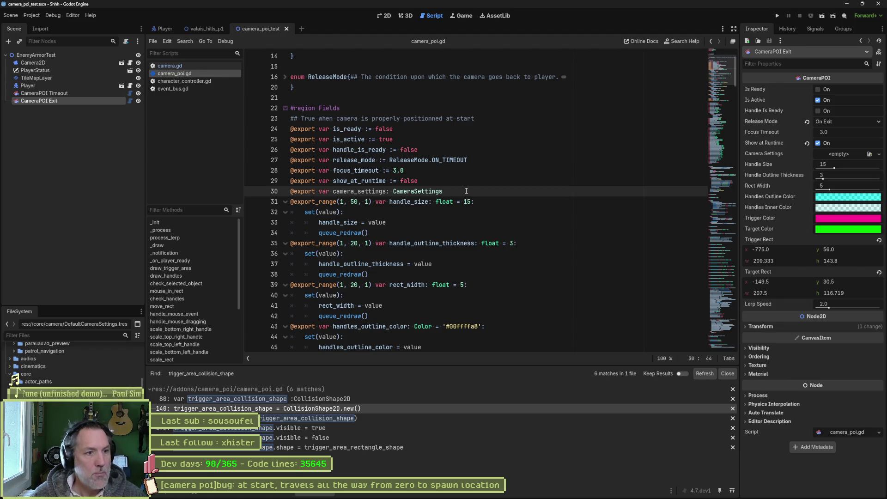
double_click(378, 190)
key("ctrl+c")
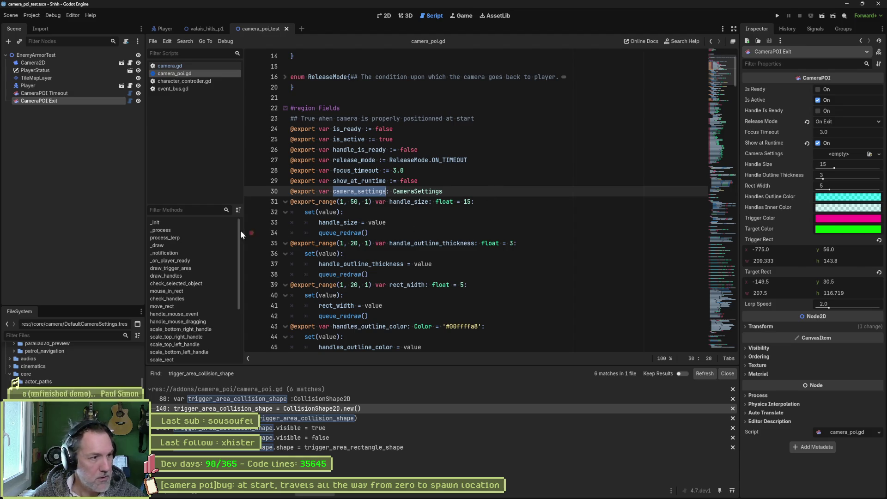
left_click(195, 226)
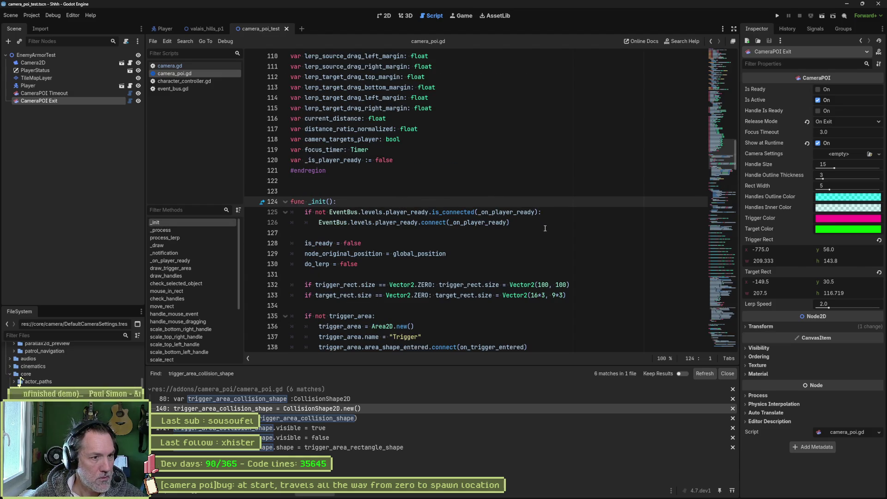
- Write camera_settings = CameraSettings.new() on line 131 of _init, save, and run the scene with F6
left_click(504, 265)
key("Return")
key("ctrl+v")
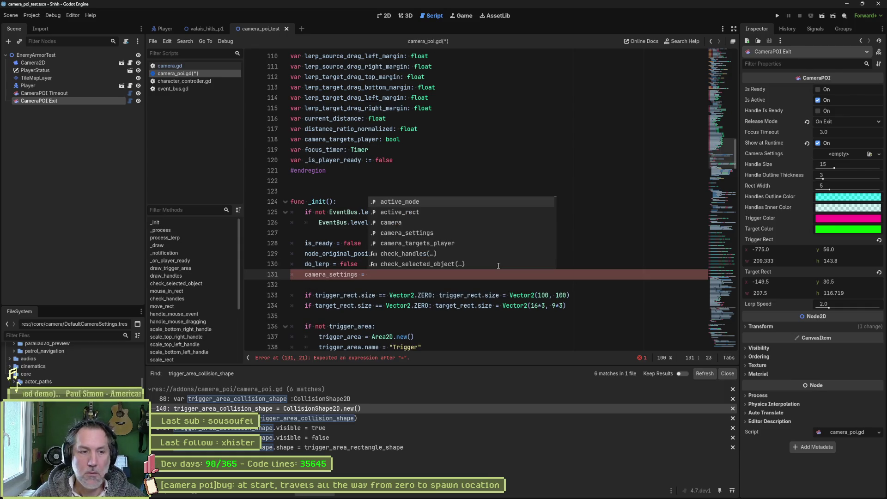
type("Cam")
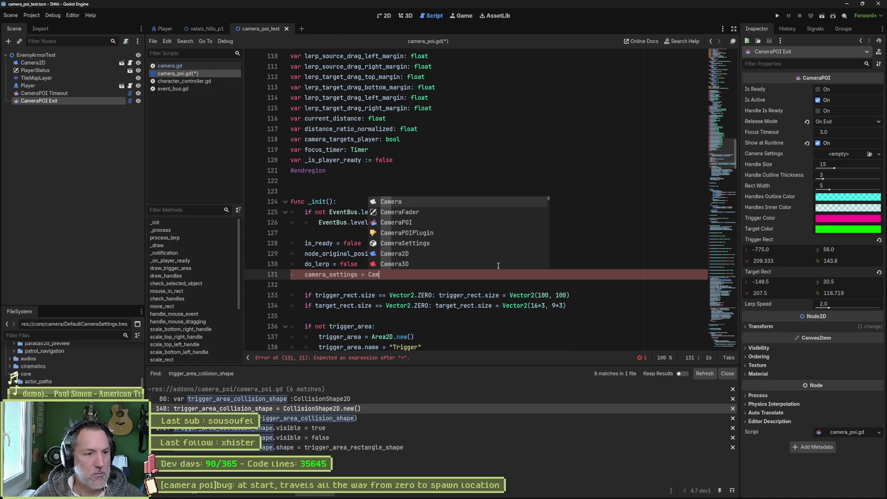
key("Down")
key("Down")
key("Down")
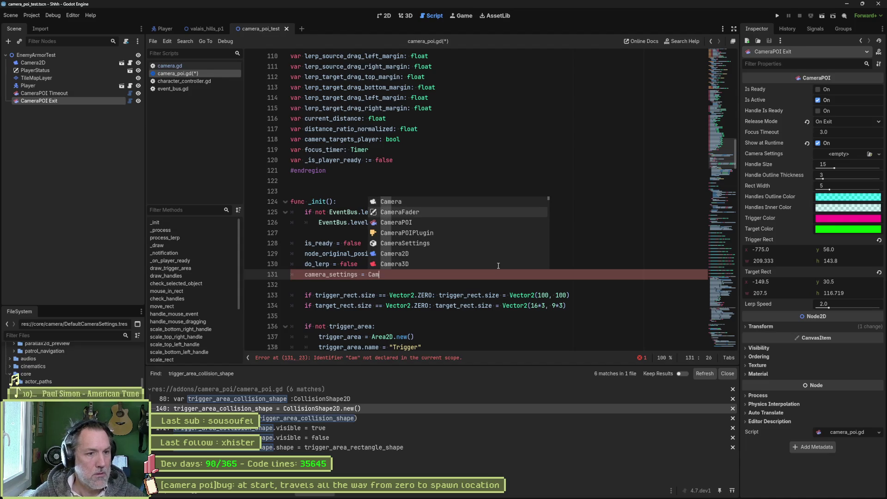
key("Return")
type(".")
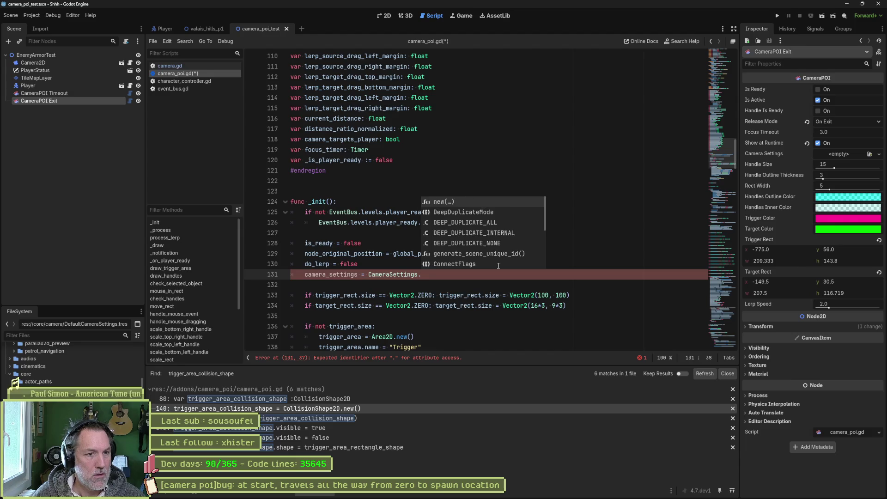
type("n")
key("Return")
type(")")
key("ctrl+s")
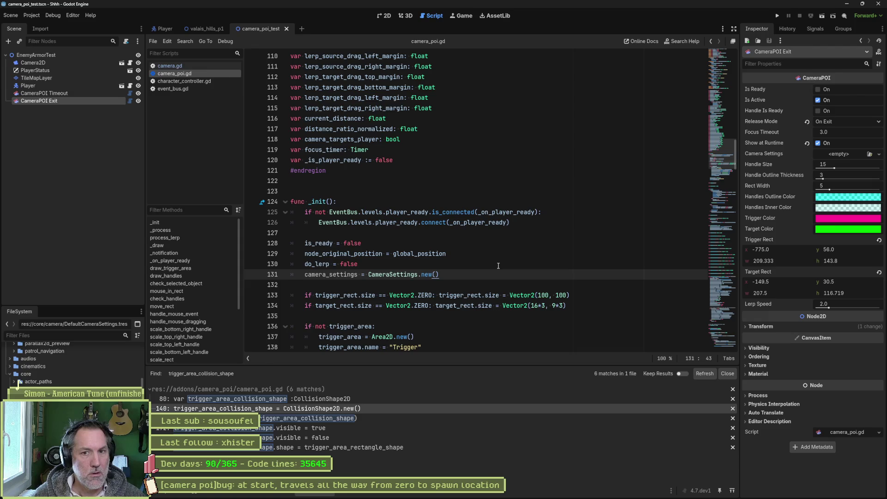
key("F6")
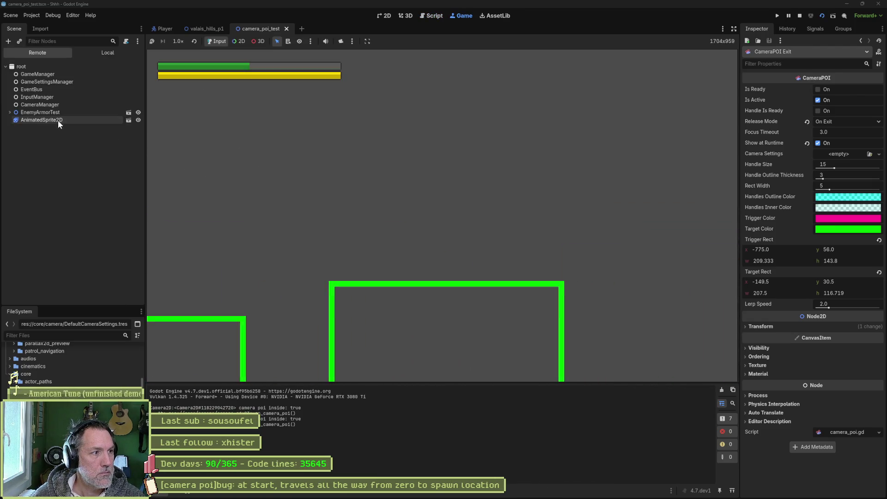
- Check the live CameraPOI Timeout node's populated Camera Settings under EnemyArmorTest, then stop the game
left_click(10, 112)
left_click(63, 149)
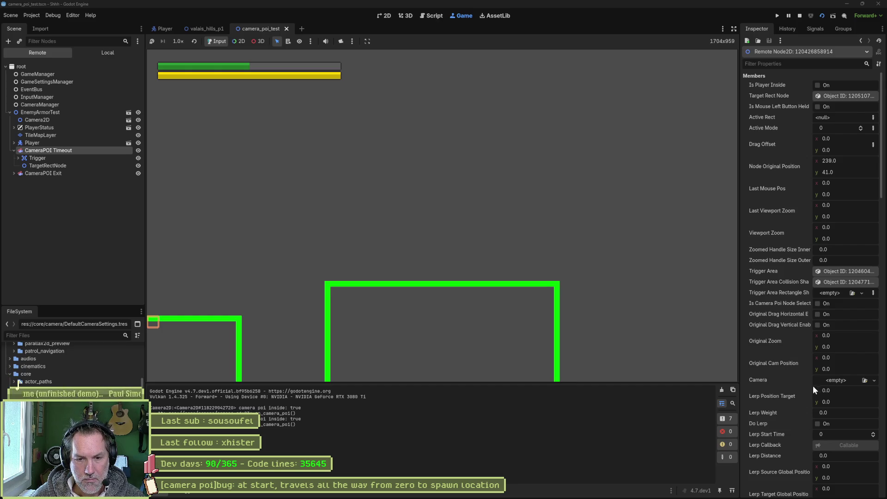
scroll(788, 370, "down", 10)
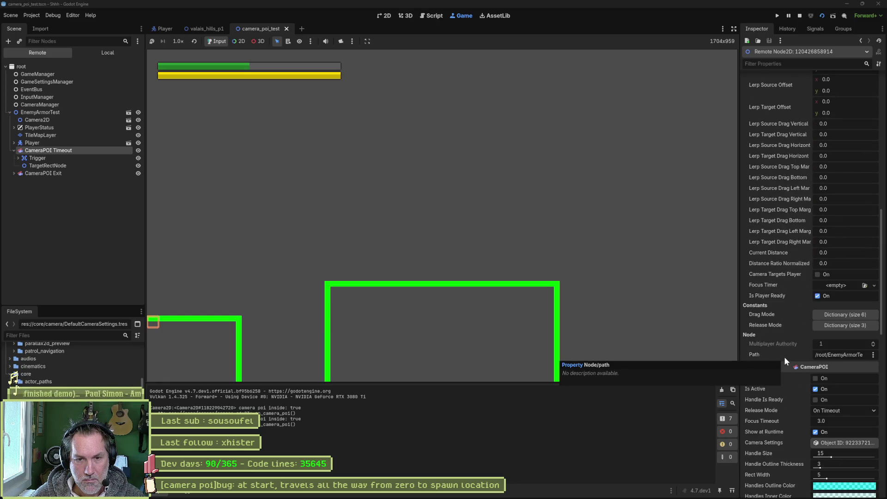
scroll(781, 274, "down", 3)
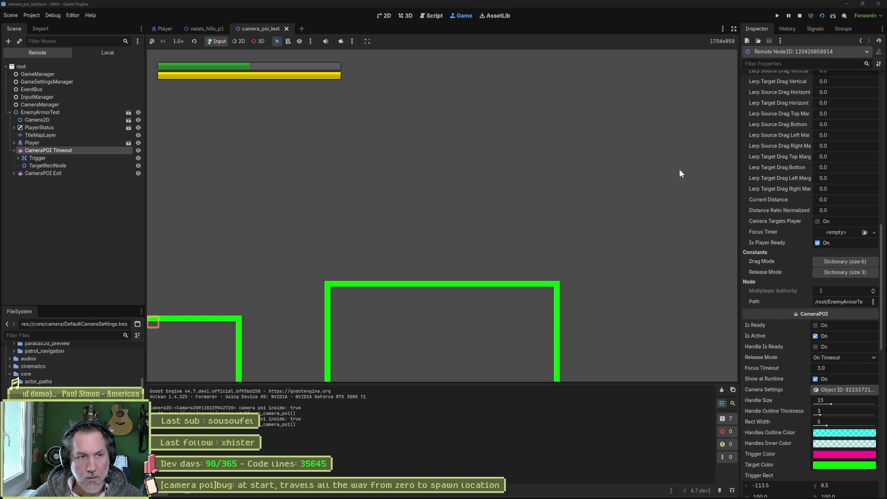
key("F8")
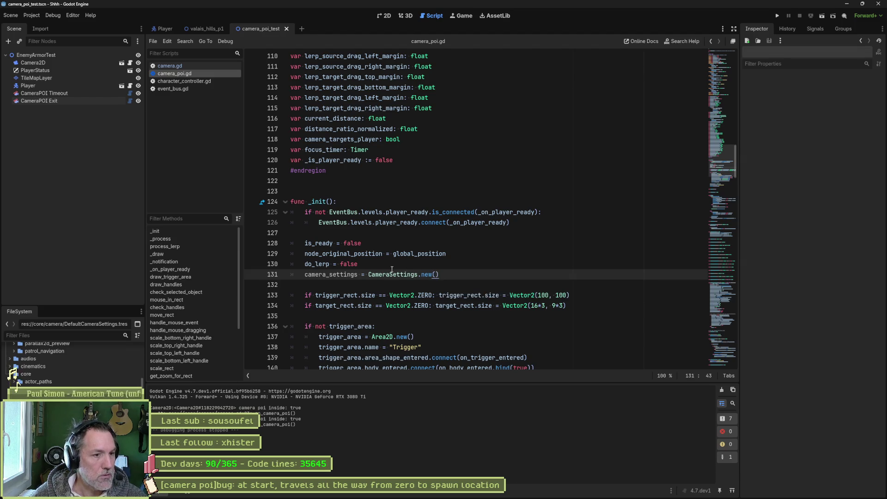
- Add a _update_camera_settings() call after line 174 in _draw
double_click(334, 275)
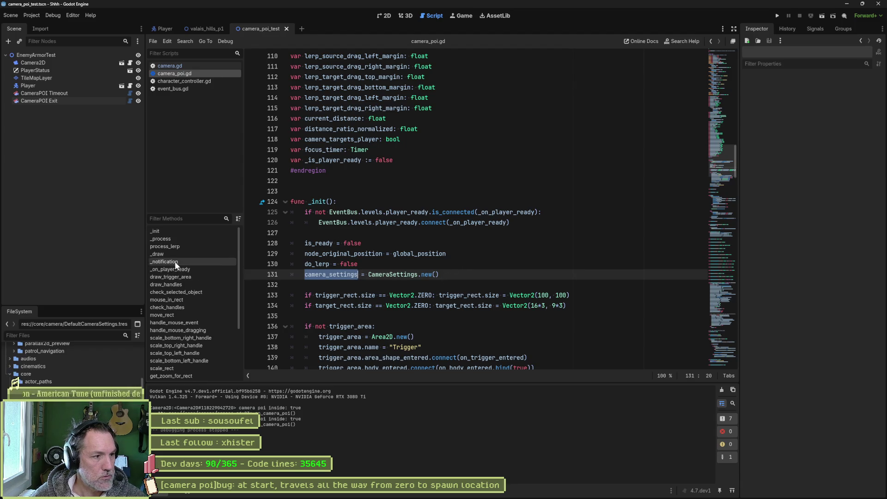
left_click(158, 254)
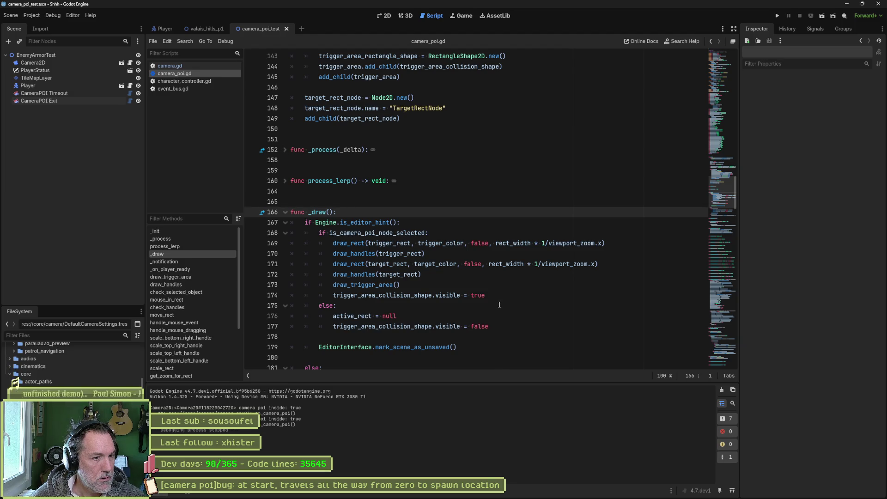
left_click(577, 298)
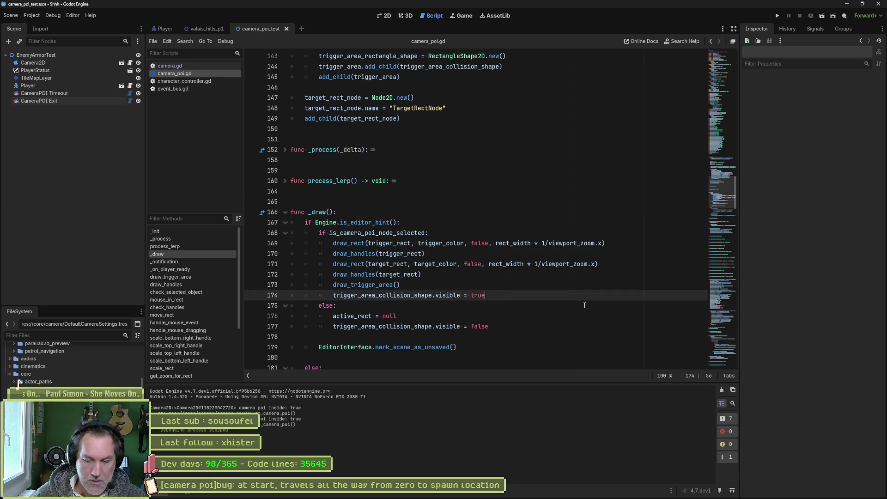
key("Return")
type("up")
key("BackSpace")
key("BackSpace")
type("_update_camera_settings()")
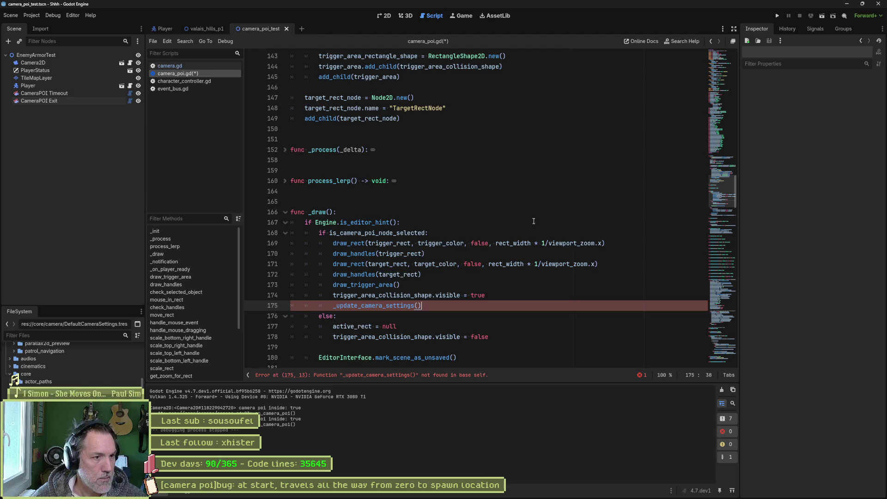
- Define func _update_camera_settings() -> void: pass just above _draw
left_click(360, 204)
key("Return")
key("Return")
key("Return")
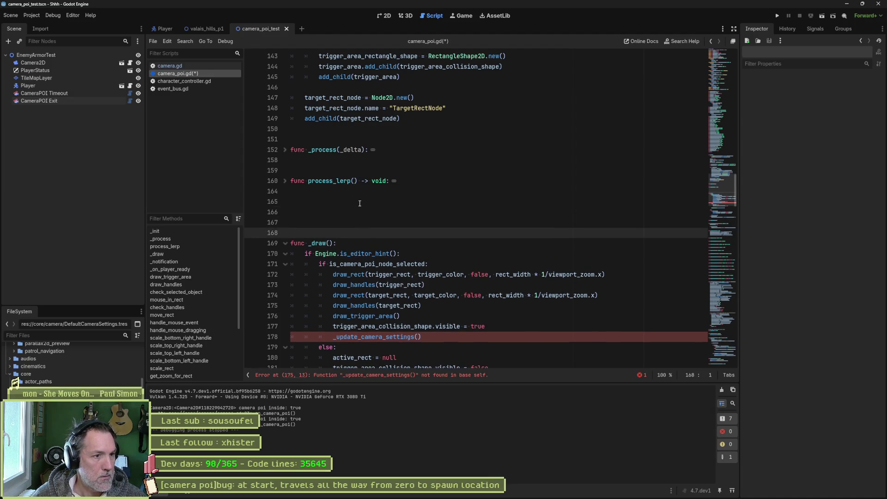
key("Up")
key("Up")
type("func")
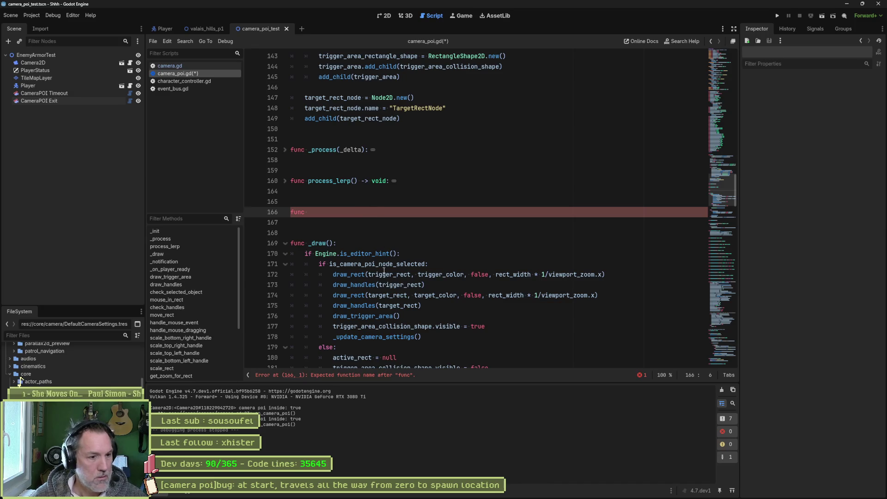
scroll(379, 241, "down", 2)
left_click(390, 274)
double_click(390, 274)
key("ctrl+c")
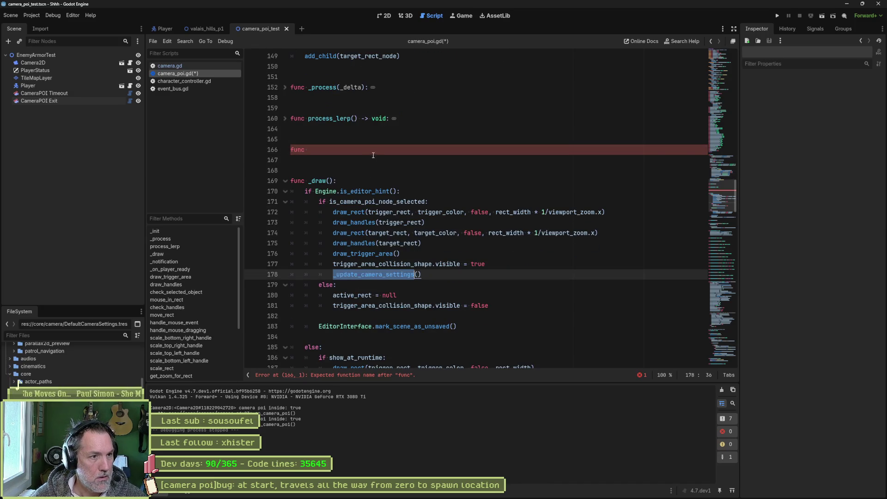
left_click(375, 151)
key("ctrl+v")
type("() -> void")
key("Return")
type("pass")
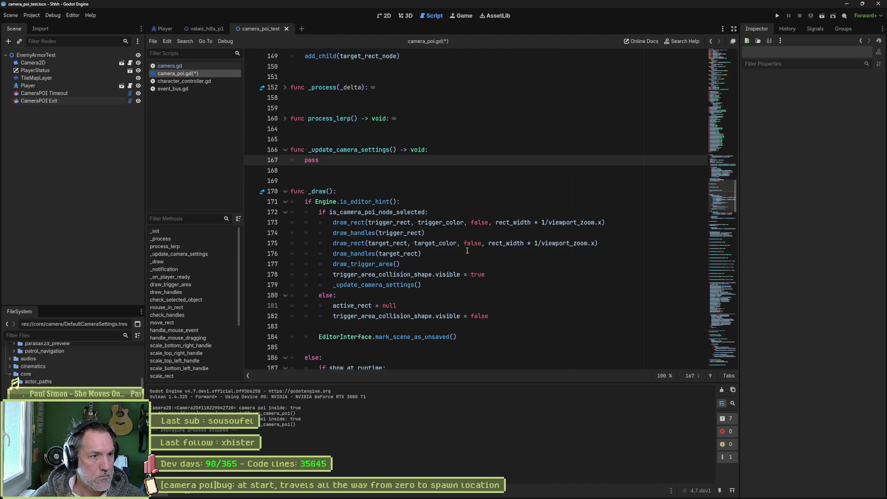
- Save camera_poi.gd and open camera.gd
scroll(467, 251, "up", 1)
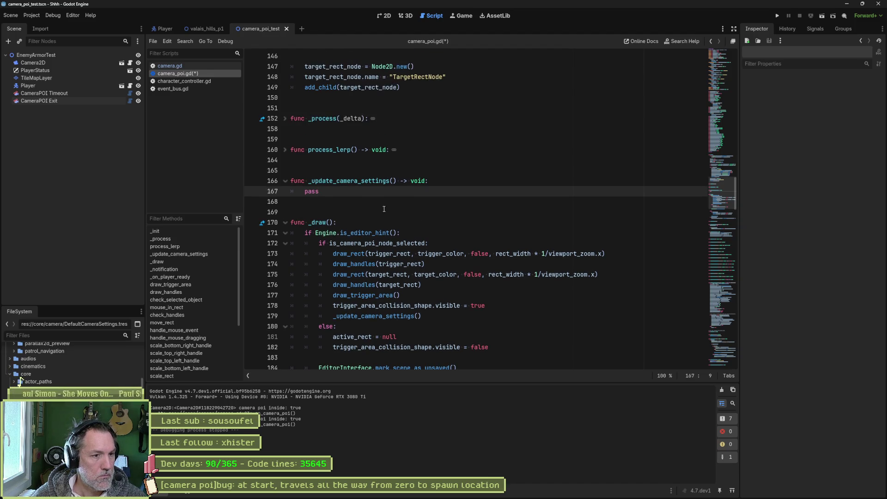
key("ctrl+s")
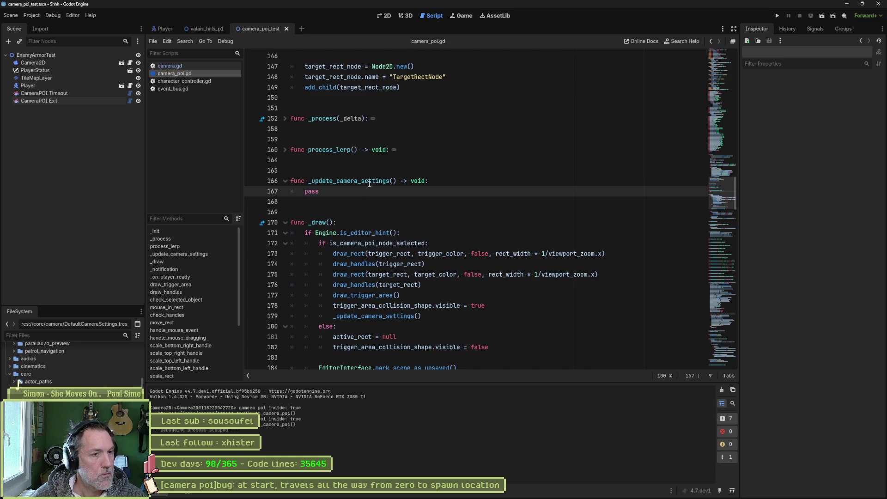
left_click(190, 66)
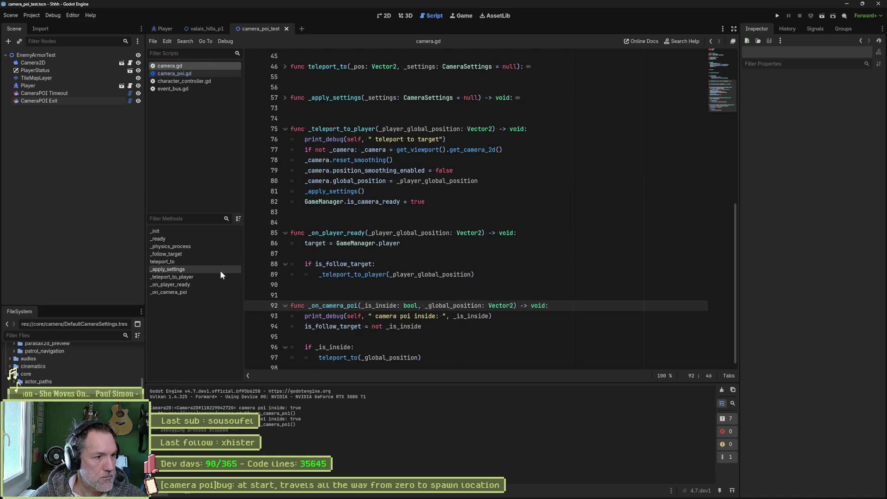
- Paste _apply_settings' lines 60–72 from camera.gd under func _update_camera_settings in camera_poi.gd
left_click(184, 269)
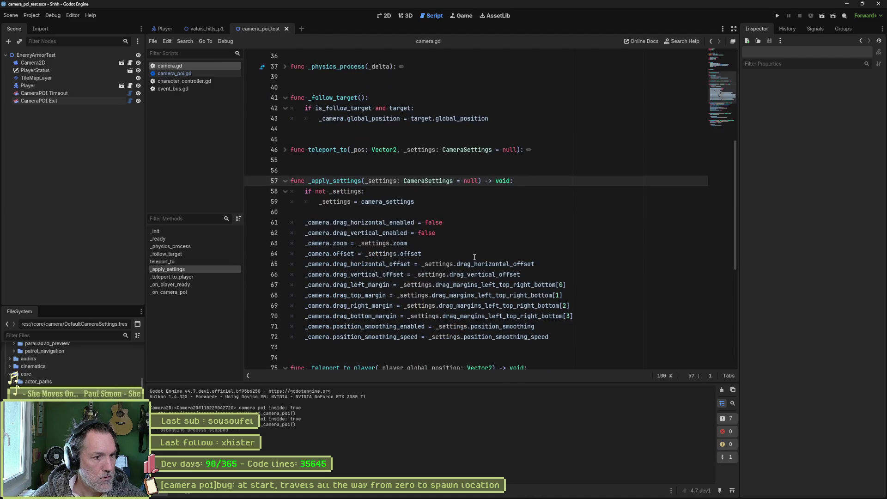
left_click_drag(564, 333, 535, 209)
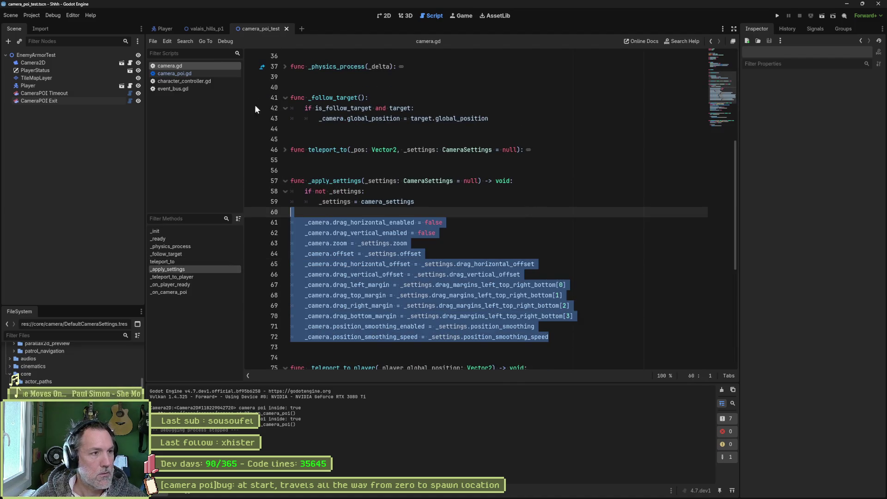
left_click(185, 74)
left_click(448, 180)
key("ctrl+v")
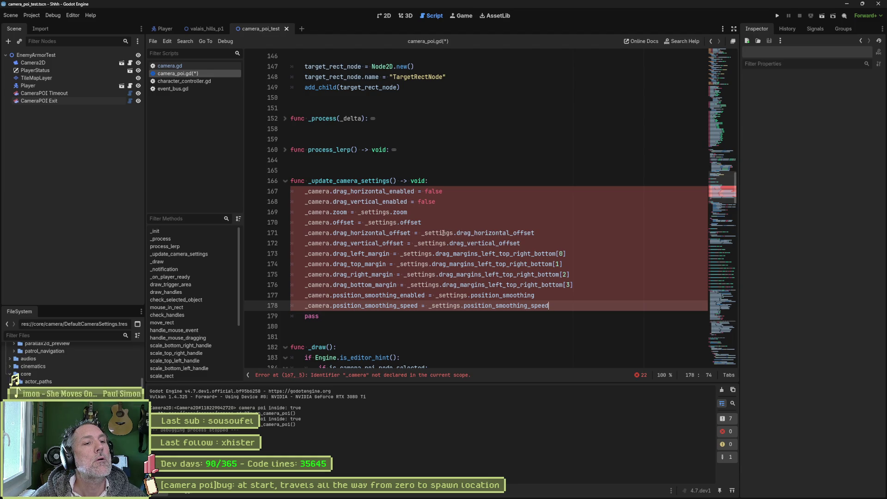
- Delete the two drag_*_enabled lines and turn the remaining ten lines into camera_settings references
left_click(494, 191)
key("ctrl+shift+k")
key("ctrl+shift+k")
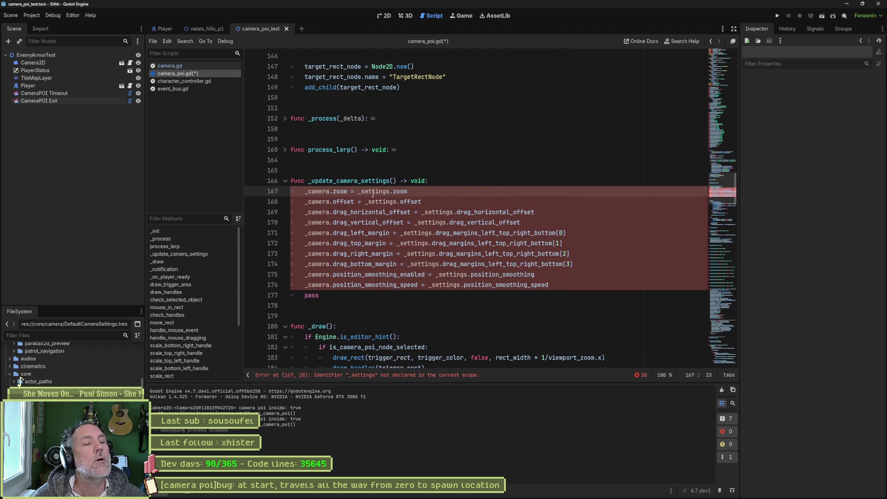
left_click(358, 192)
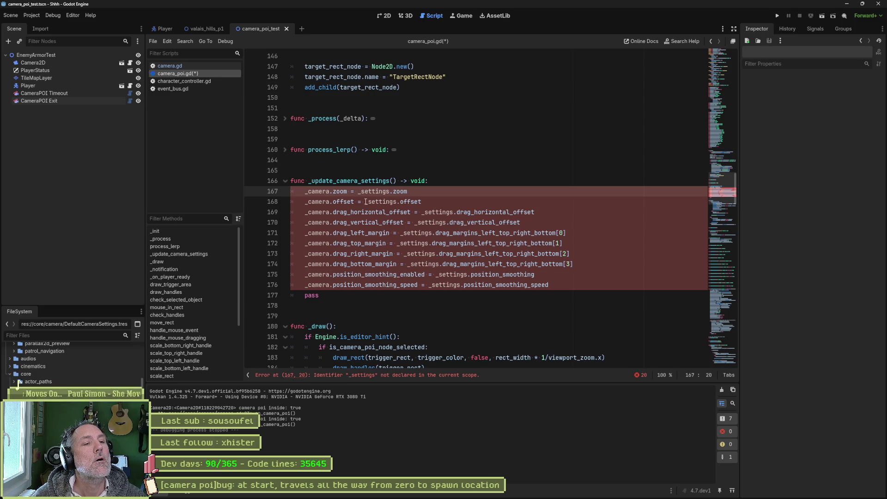
left_click(365, 202, "alt")
left_click(421, 212, "alt")
left_click(415, 222, "alt")
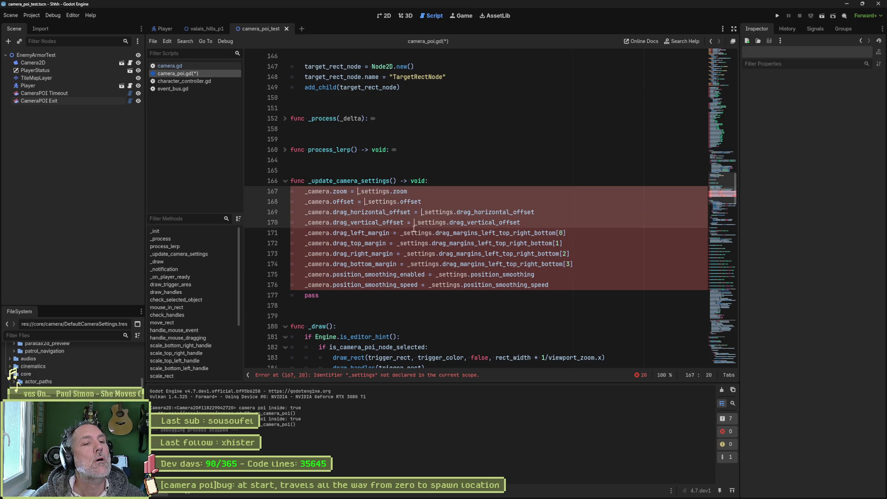
left_click(400, 233, "alt")
left_click(397, 244, "alt")
left_click(403, 253, "alt")
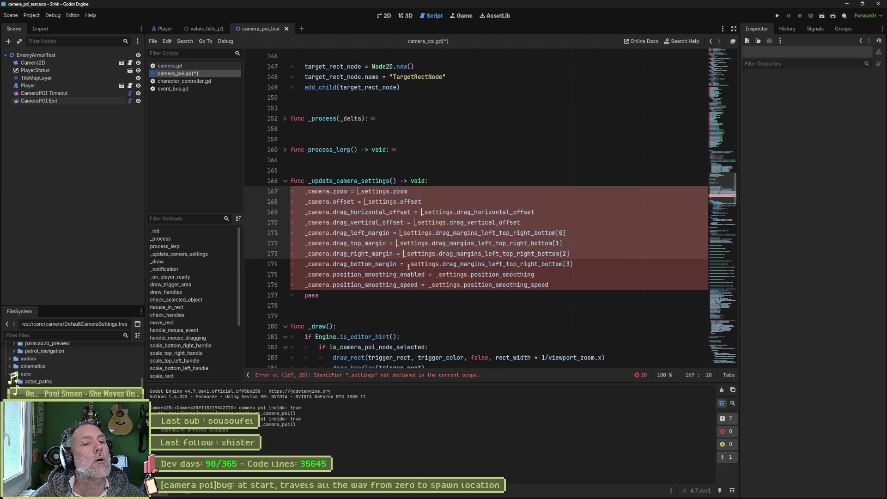
left_click(408, 265, "alt")
left_click(435, 276, "alt")
left_click(429, 285, "alt")
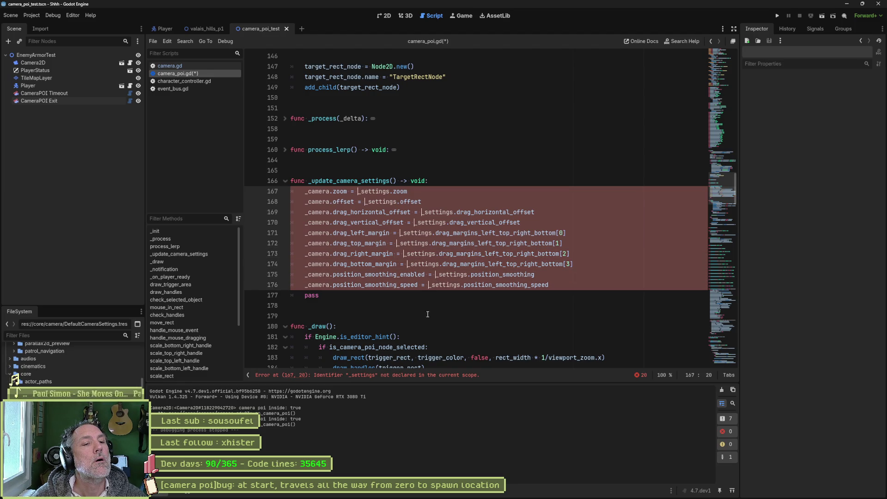
key("ctrl+BackSpace")
key("ctrl+BackSpace")
key("ctrl+BackSpace")
key("ctrl+BackSpace")
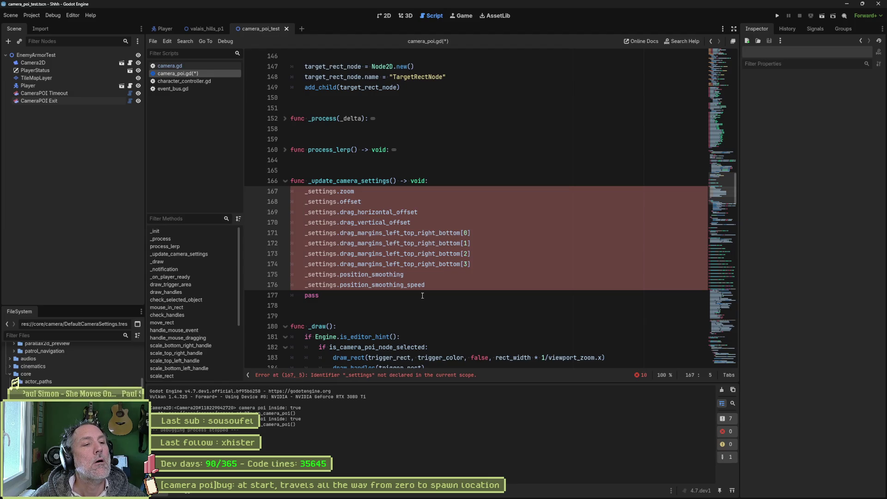
type("camera")
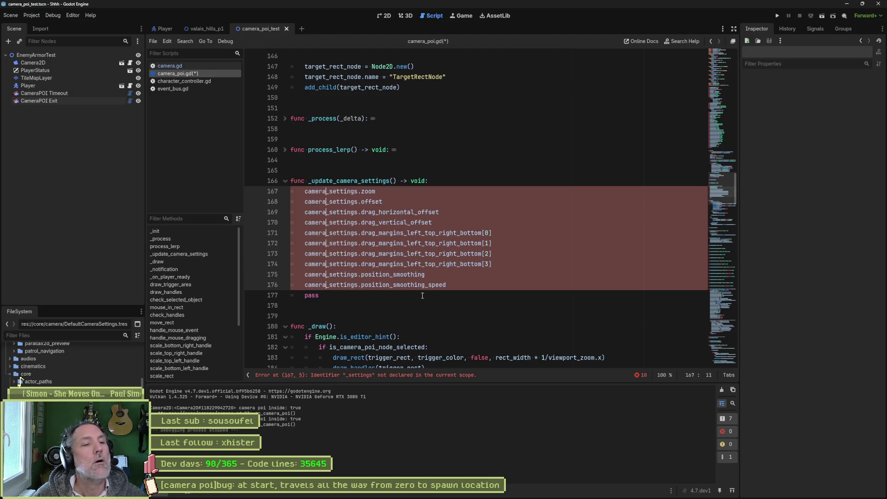
left_click(390, 191)
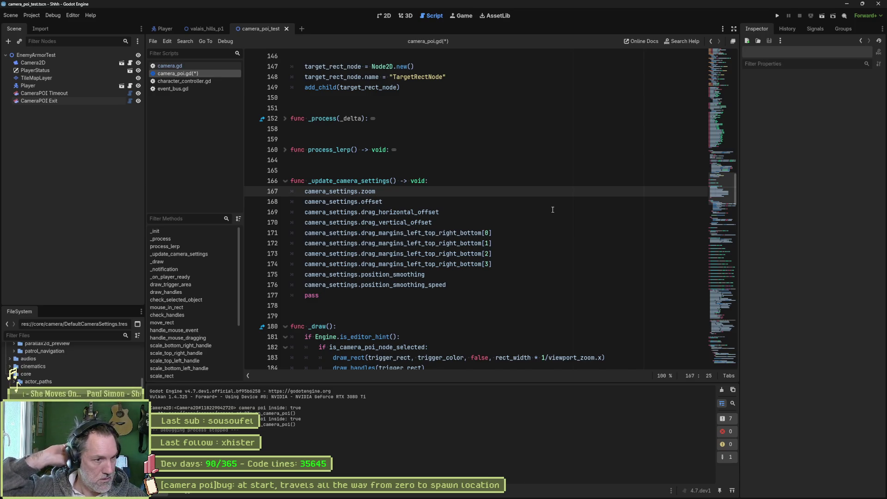
- Delete the leftover pass line from _update_camera_settings
left_click(319, 296)
key("ctrl+shift+k")
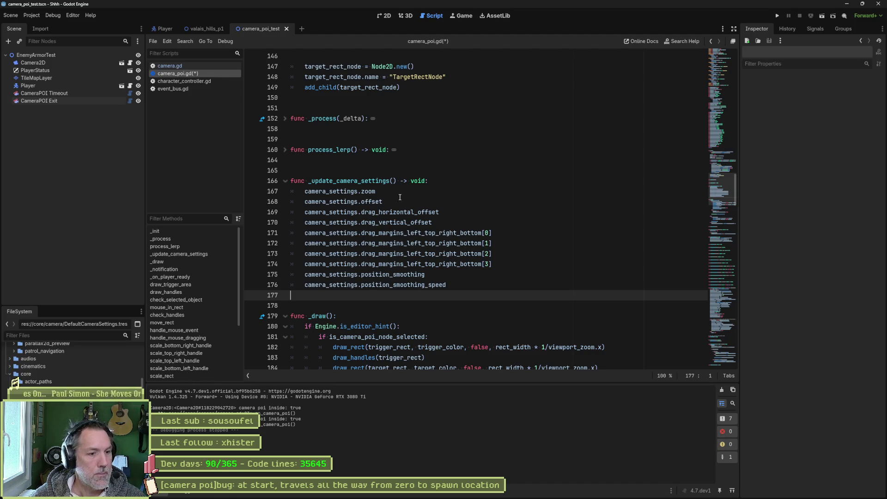
scroll(412, 243, "down", 2)
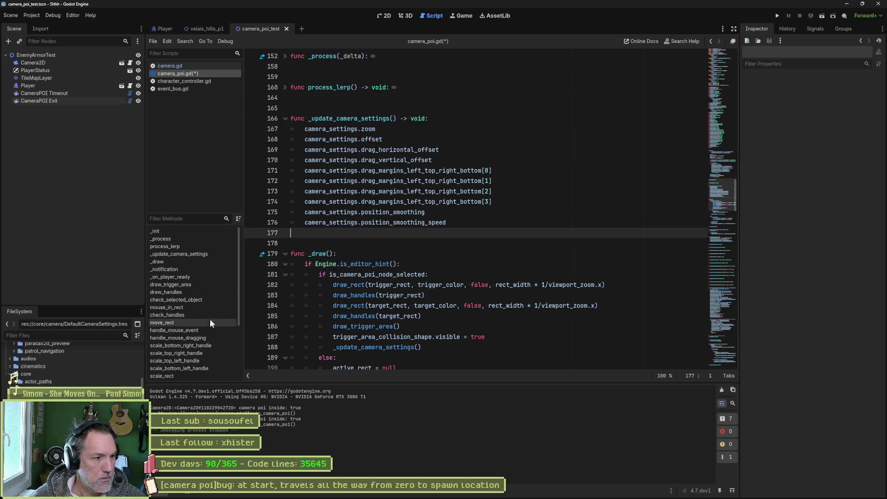
- Inspect lerp_camera_to_target, looking up target_rect_node on line 474
scroll(180, 319, "down", 2)
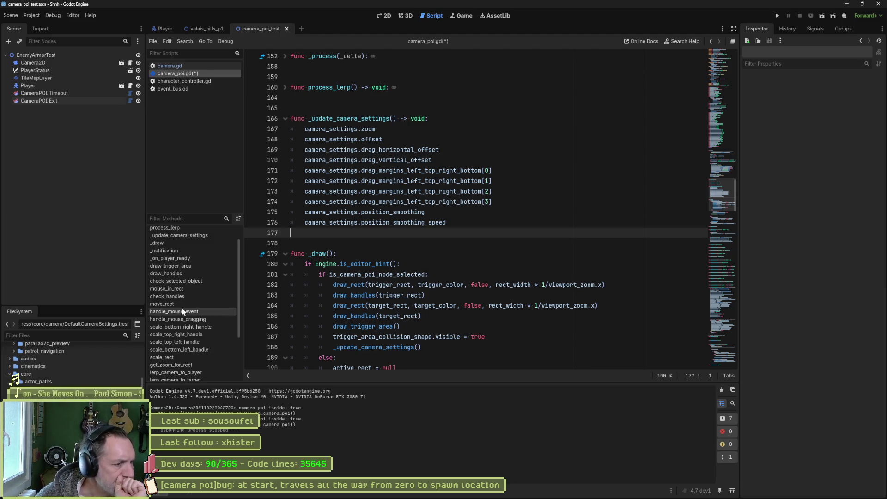
scroll(186, 337, "down", 4)
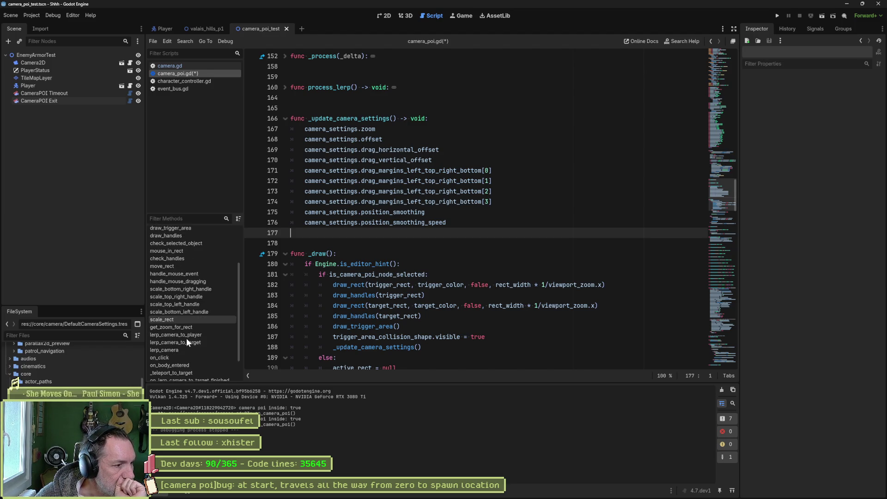
left_click(190, 342)
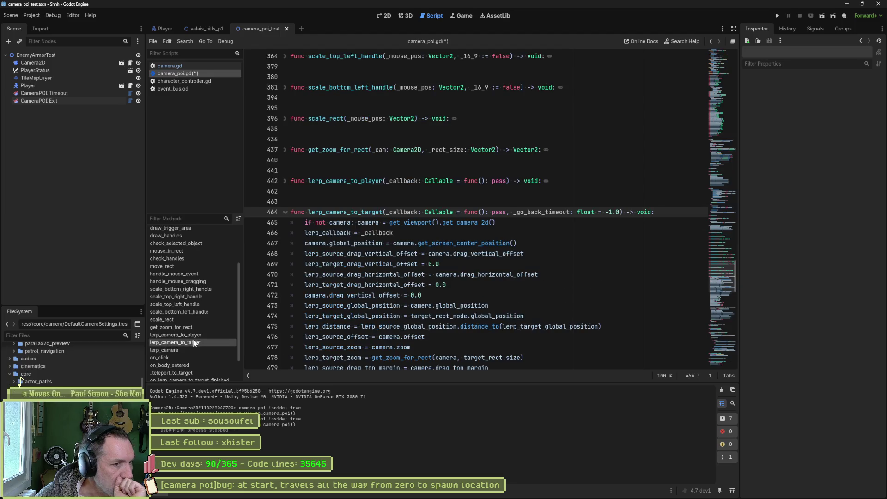
scroll(493, 264, "down", 1)
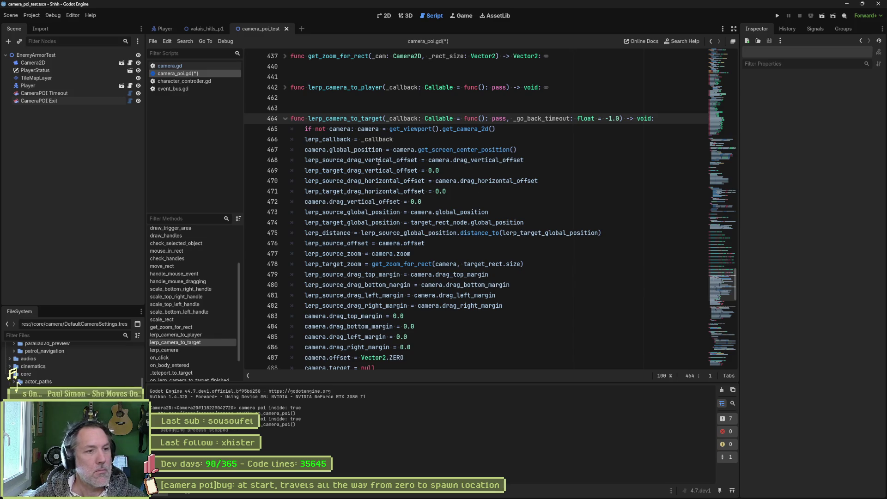
mouse_move(370, 160)
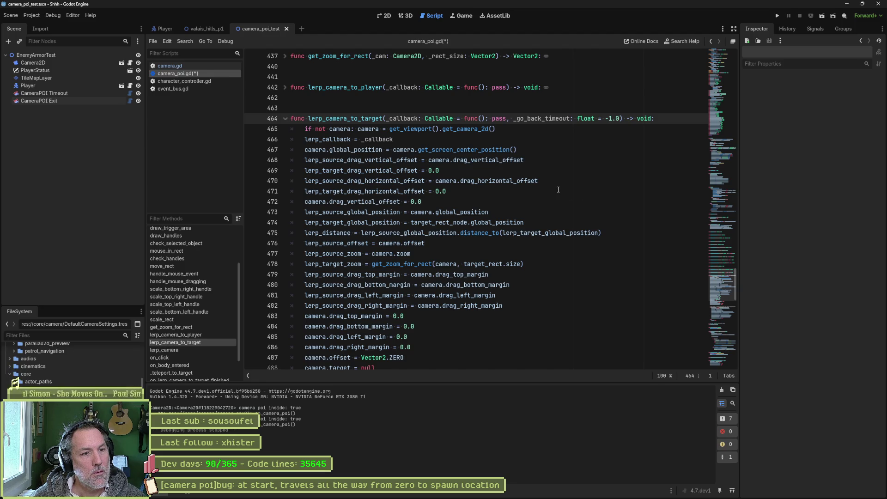
left_click(523, 222)
double_click(513, 222)
double_click(452, 222)
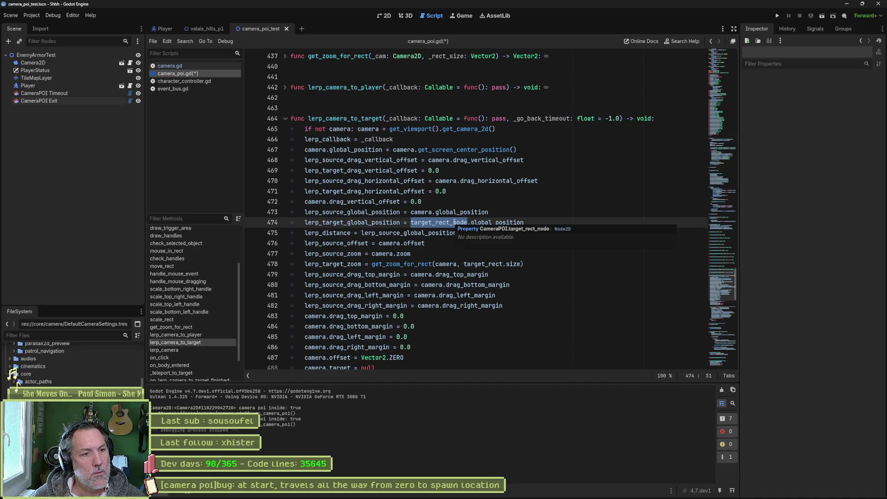
left_click(529, 222)
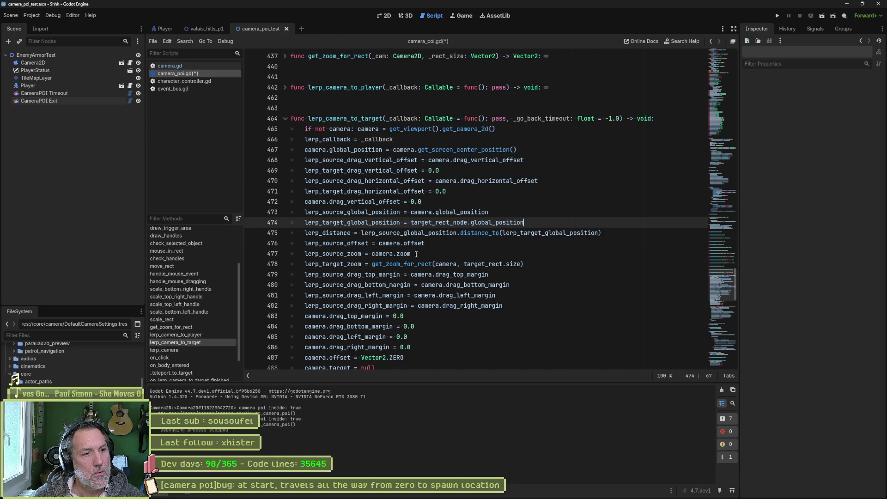
- Select the lerp source and target setup lines 467–482
left_click_drag(410, 254, 374, 254)
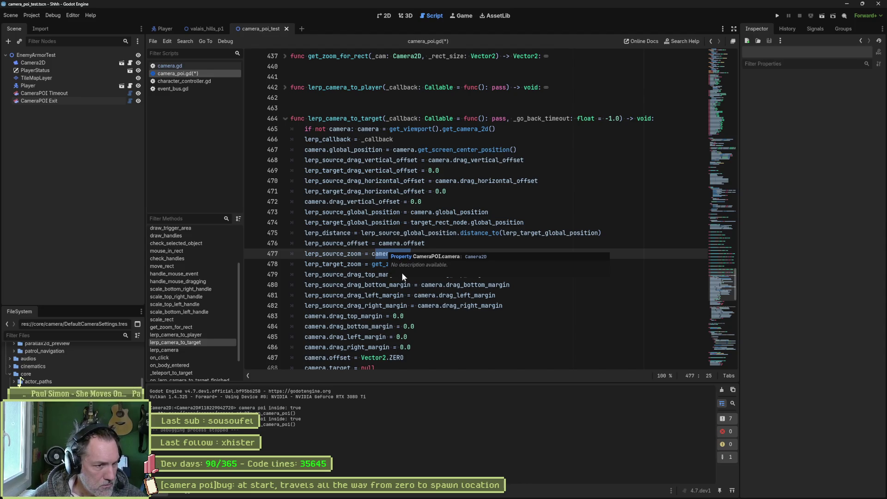
left_click(394, 285)
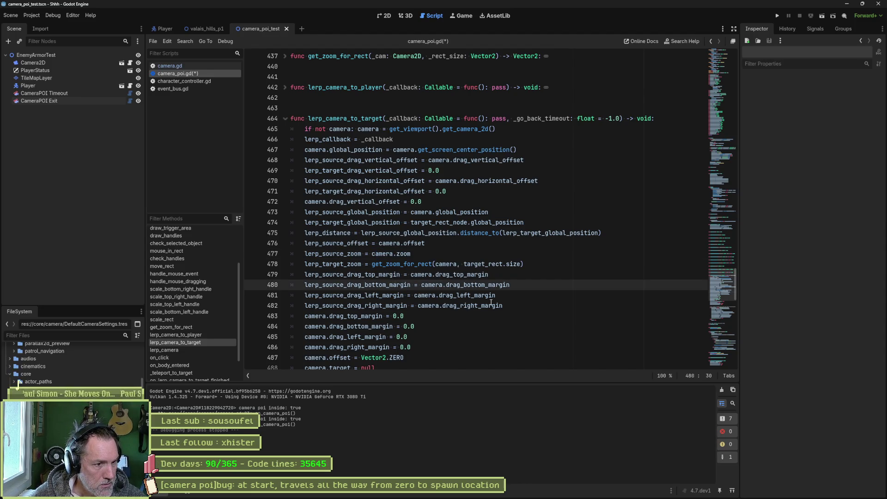
left_click(505, 307)
mouse_move(506, 307)
left_mouse_down()
mouse_move(462, 252)
mouse_move(543, 151)
left_mouse_up()
key("ctrl+c")
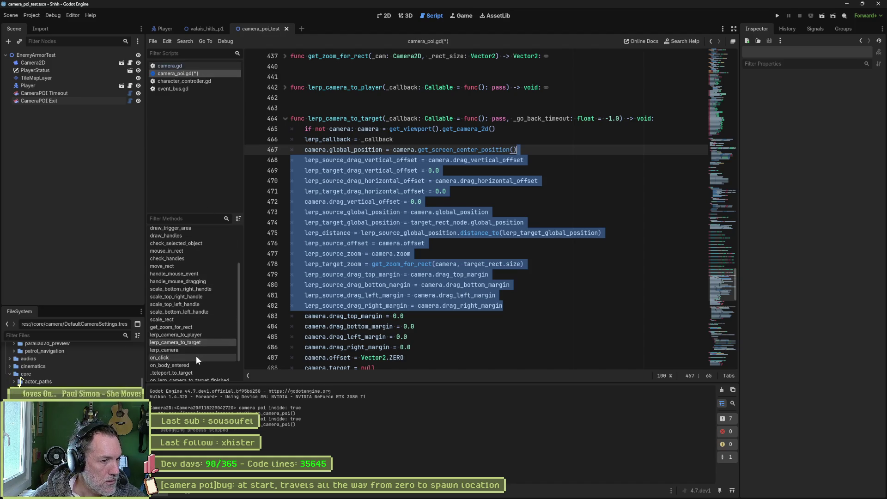
scroll(194, 348, "down", 2)
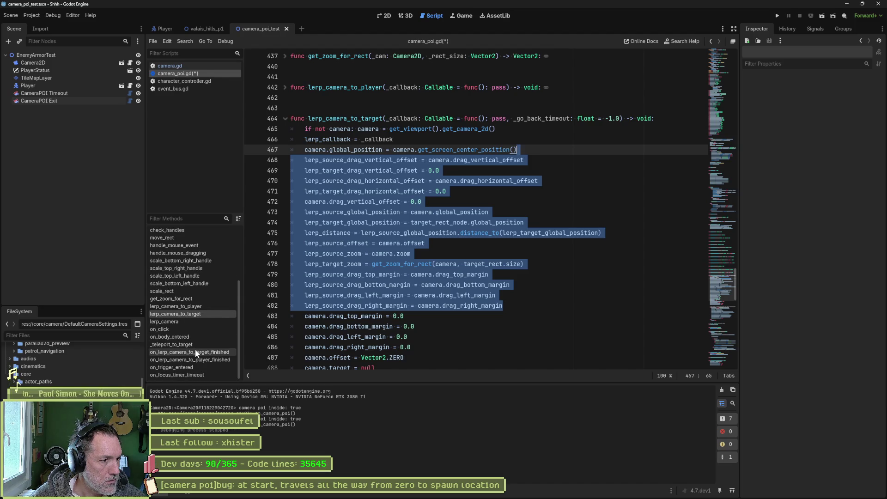
scroll(195, 349, "up", 3)
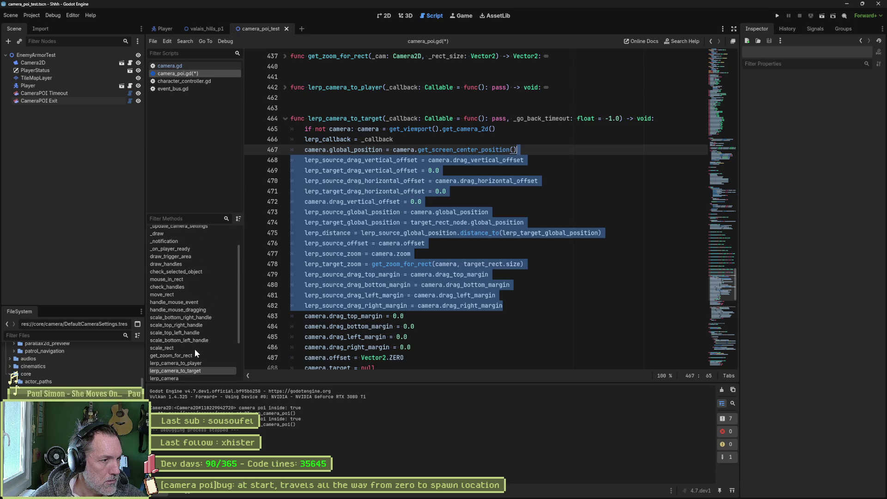
left_click(172, 257)
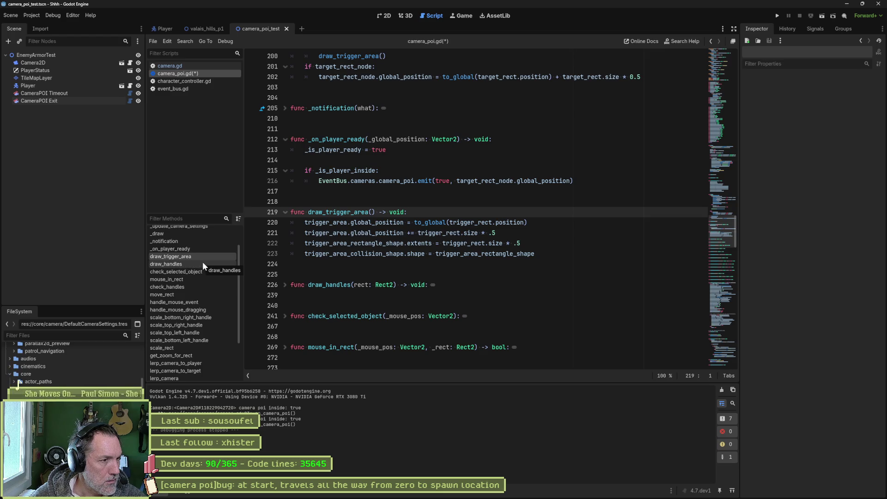
- Paste the copied lerp assignment block below line 176 in _update_camera_settings
left_click(190, 234)
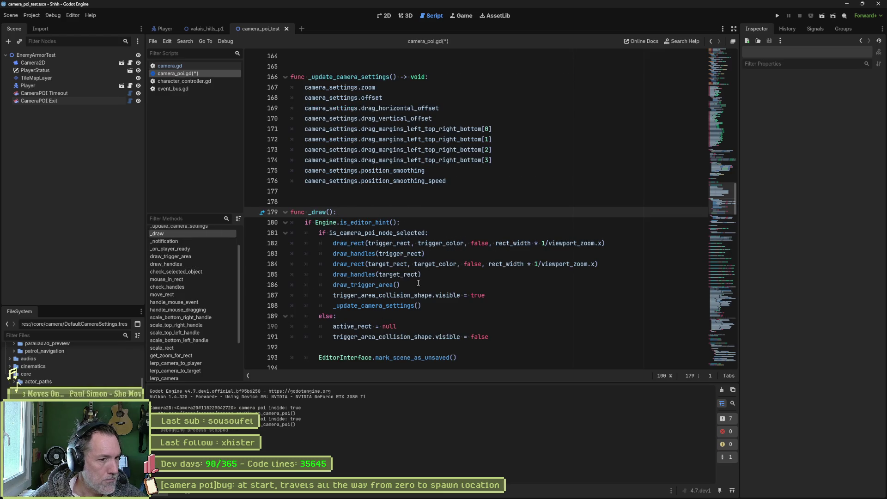
left_click(393, 306)
left_click(393, 305, "ctrl")
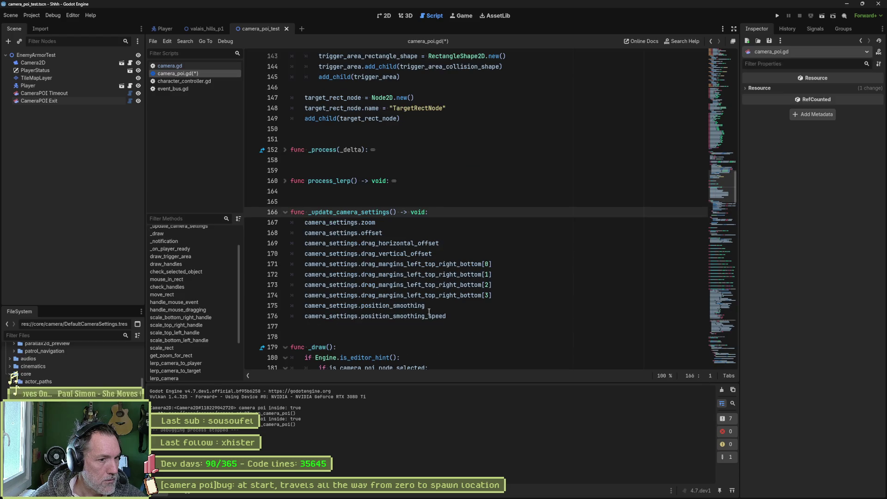
left_click(490, 318)
key("Return")
key("Return")
key("Return")
key("ctrl+v")
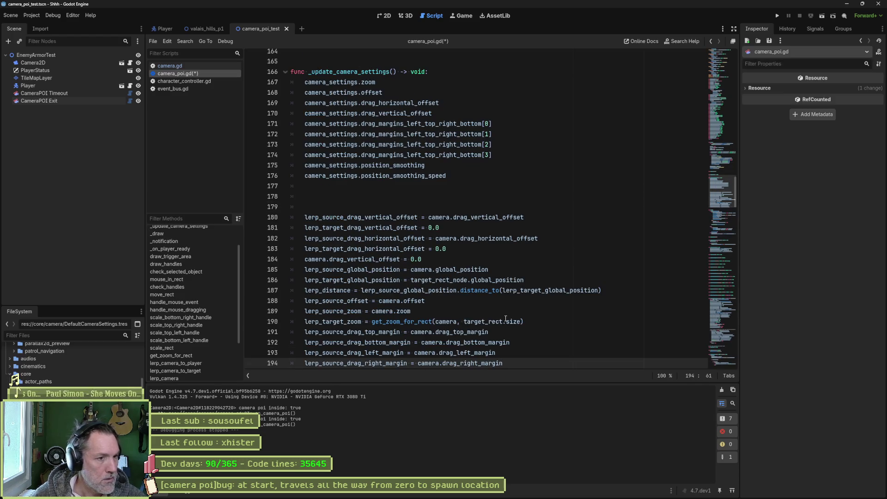
- Remove the extra blank lines above the pasted block and start clearing the lerp_source_drag_vertical_offset line
left_click(375, 188)
key("Delete")
key("Delete")
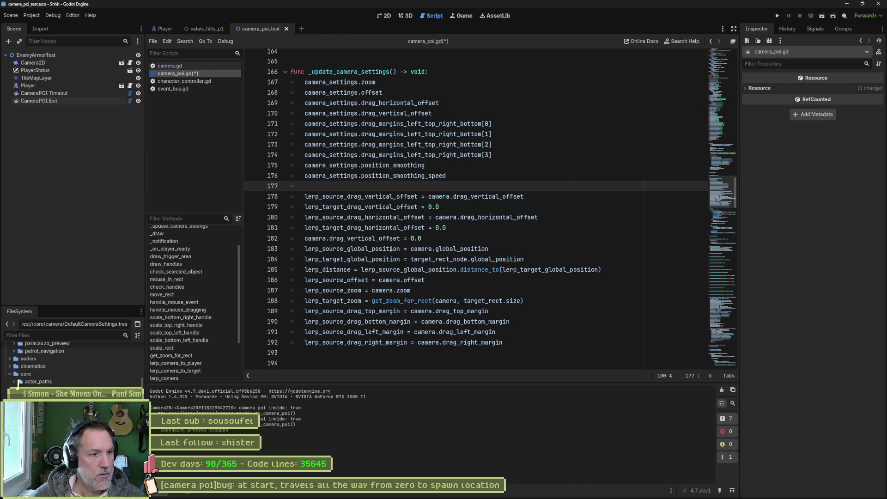
left_click(366, 197)
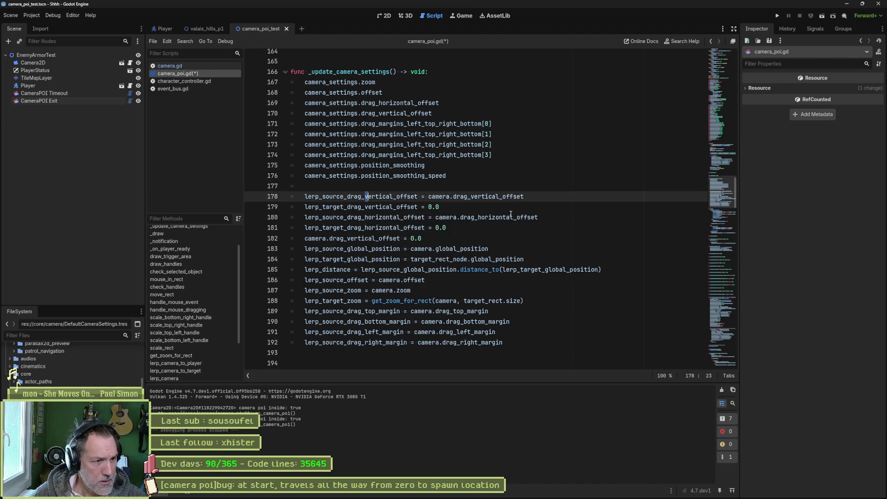
mouse_move(511, 217)
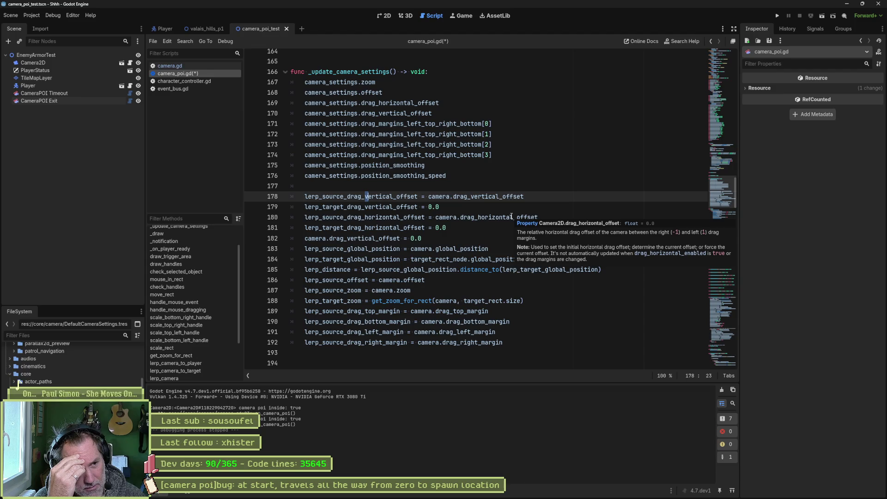
key("BackSpace")
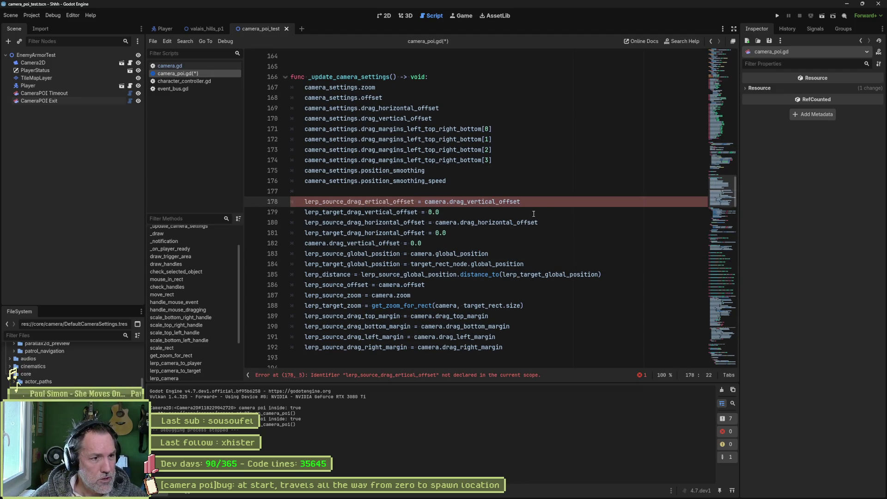
- Delete both drag vertical offset lerp lines and set camera_settings.drag_horizontal_offset to 0.0
key("ctrl+shift+k")
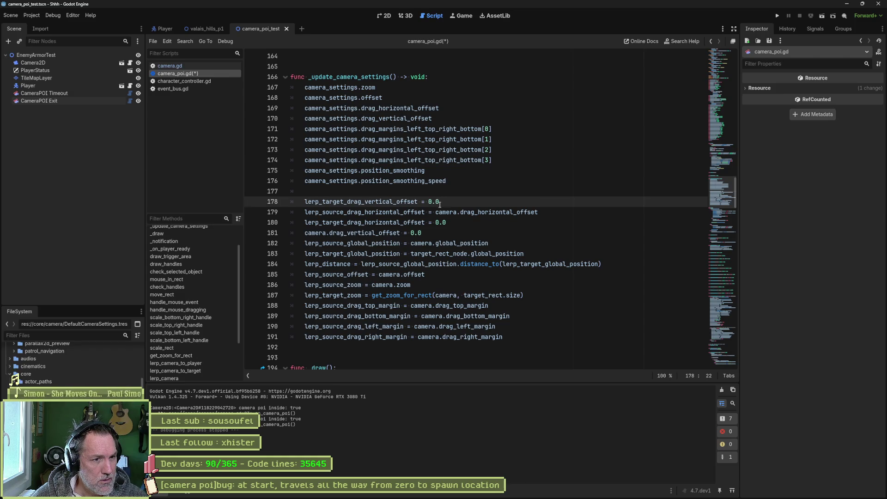
left_click_drag(439, 204, 419, 201)
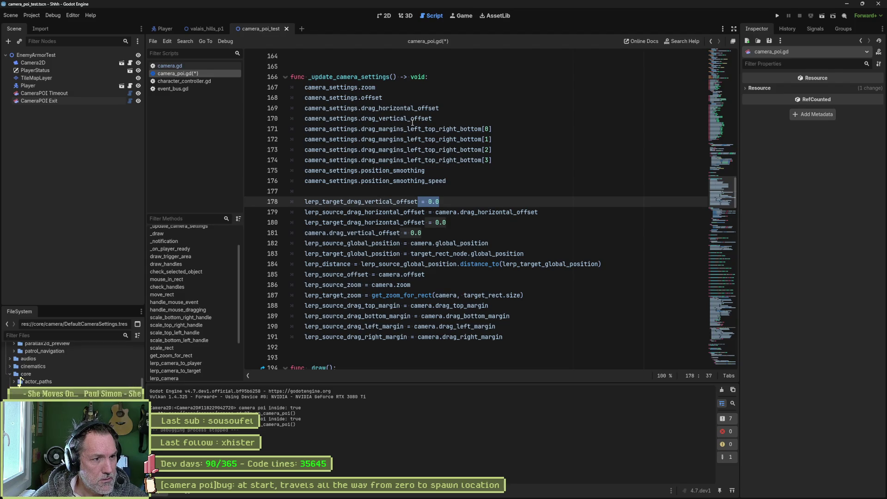
left_click(450, 111)
type("= 0.0")
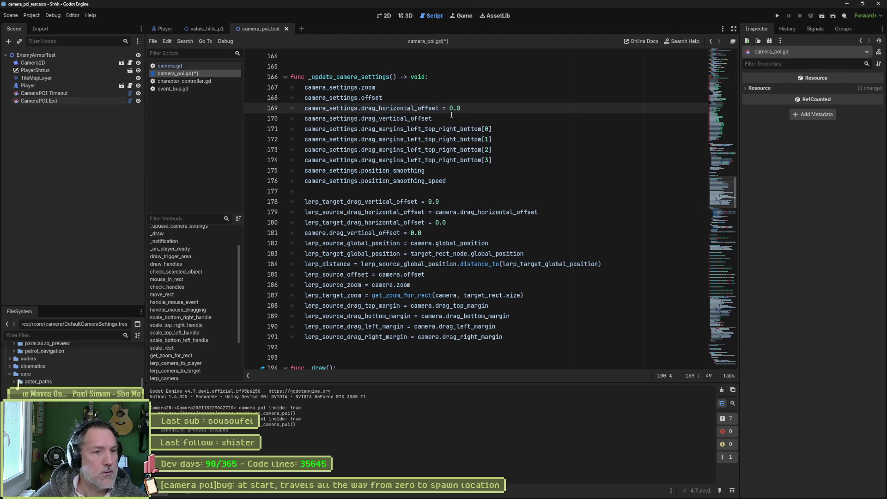
left_click(443, 201)
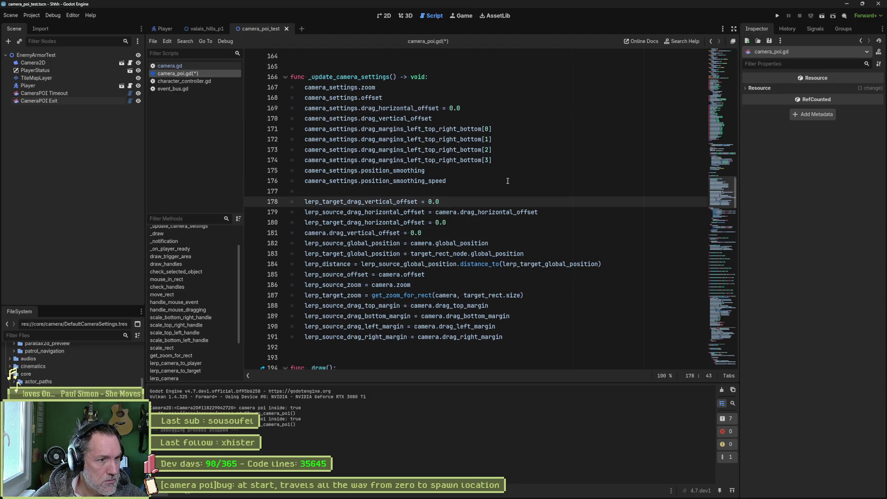
key("ctrl+shift+k")
- Delete both drag horizontal offset lerp lines and set camera_settings.drag_vertical_offset to 0.0
double_click(452, 202)
key("ctrl+shift+k")
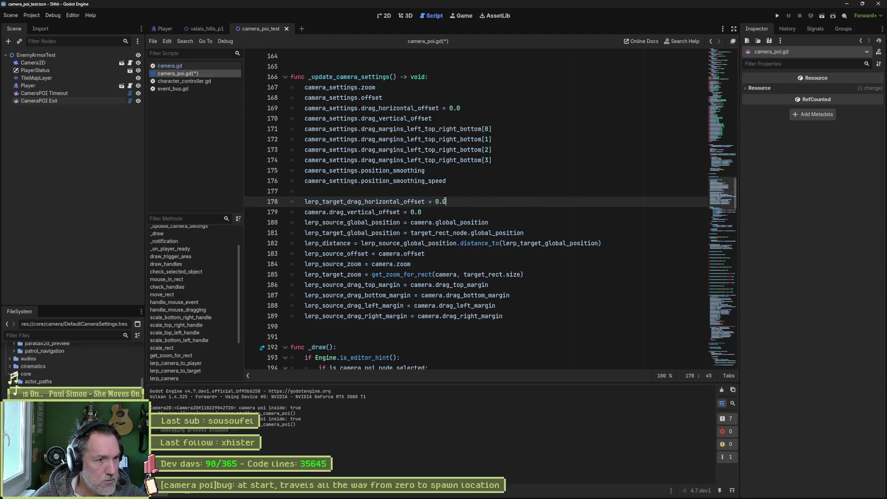
left_click_drag(461, 108, 439, 109)
key("ctrl+c")
left_click(434, 119)
key("ctrl+v")
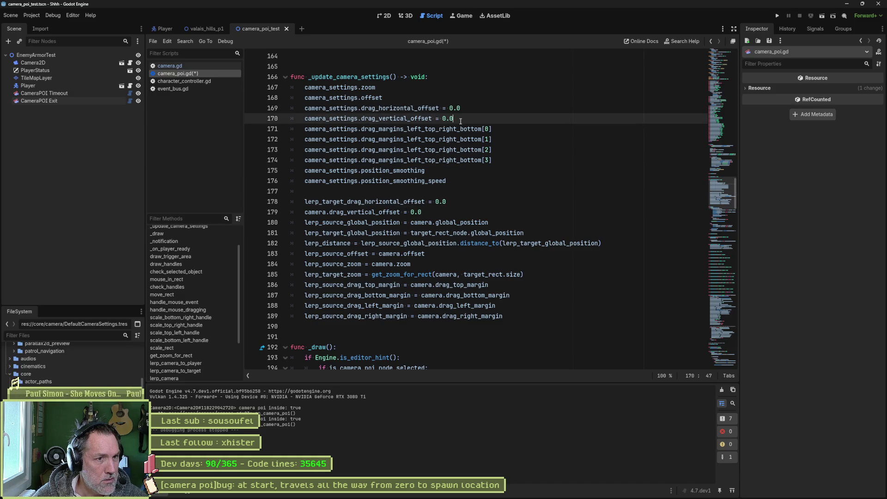
left_click(450, 202)
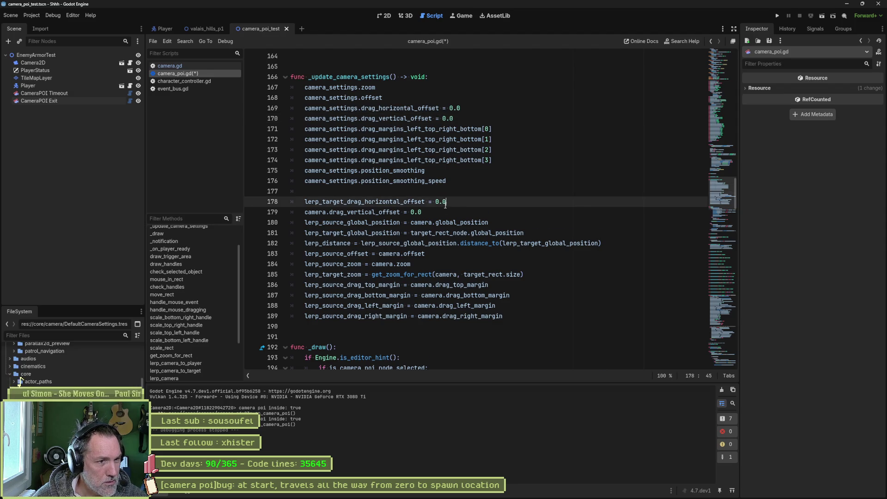
key("ctrl+shift+k")
key("ctrl+shift+k")
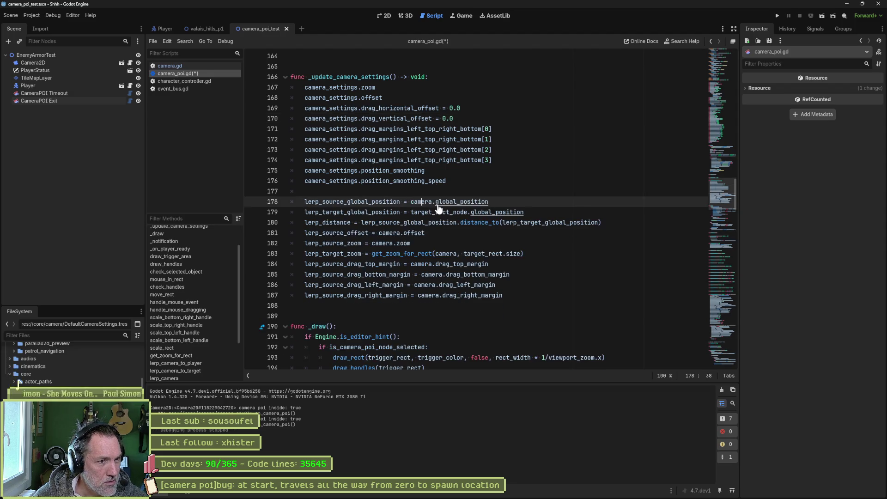
- Delete the camera.drag_vertical_offset line and the source and target global position lerp lines
key("ctrl+z")
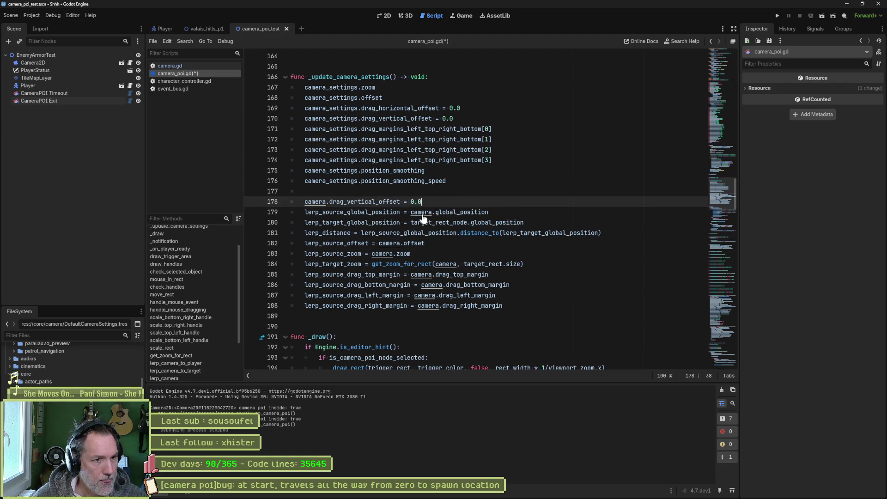
key("ctrl+shift+k")
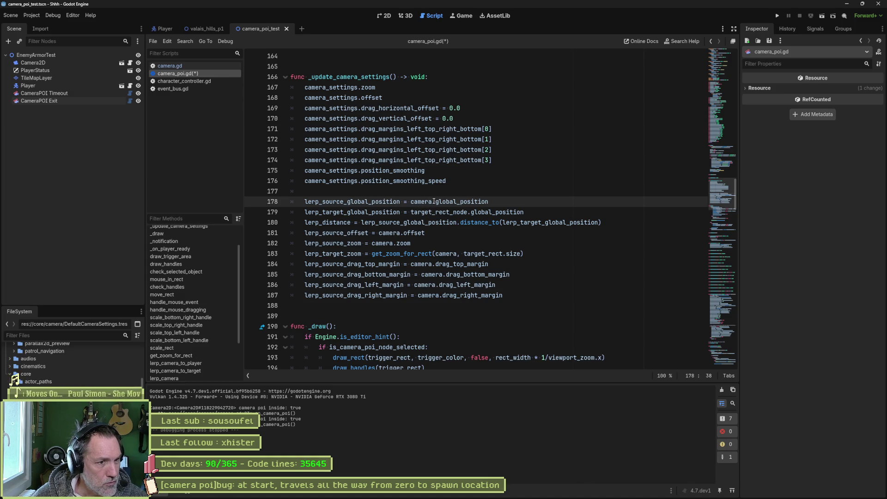
key("ctrl+shift+k")
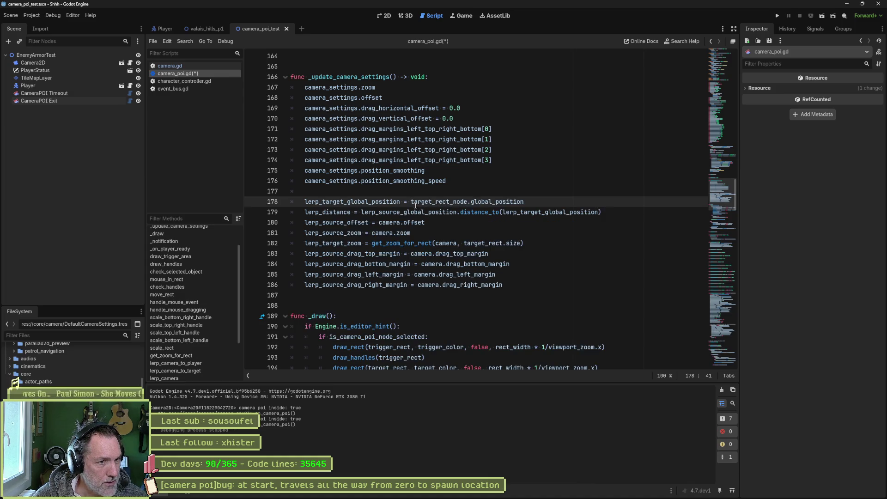
left_click_drag(410, 203, 432, 203)
left_click_drag(518, 201, 525, 201)
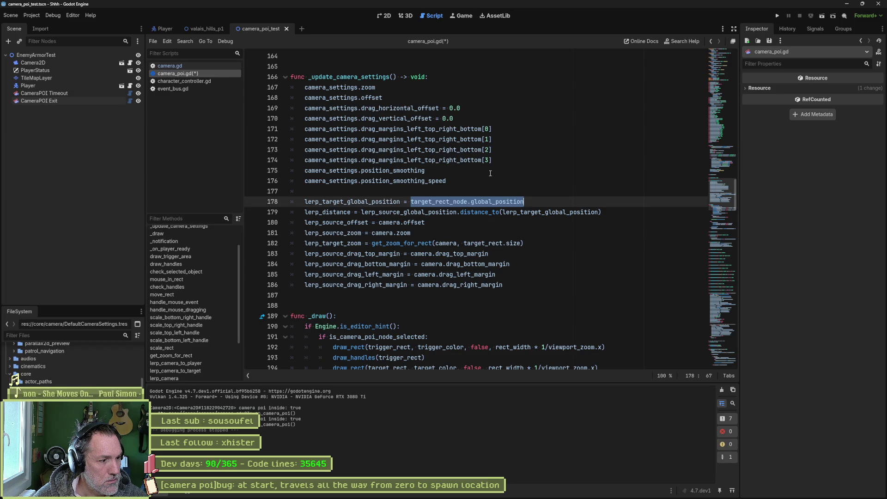
key("ctrl+shift+k")
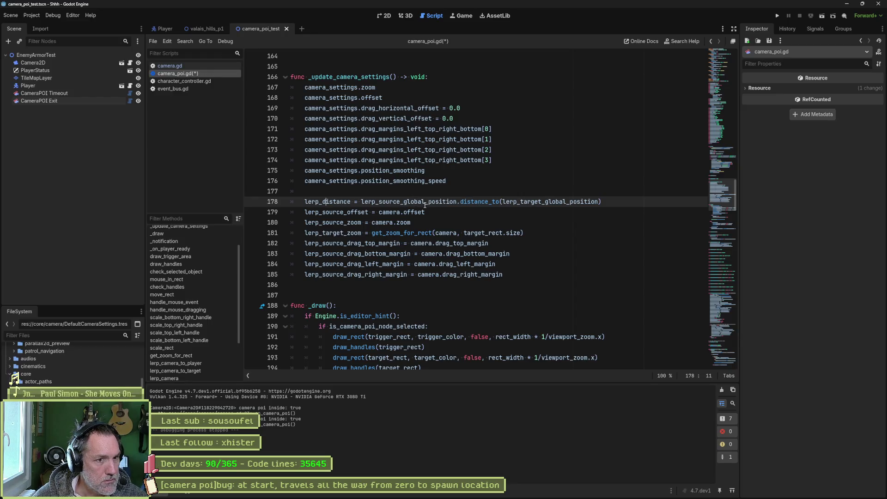
- Delete the lerp_distance, lerp_source_offset and lerp_source_zoom lines, keeping the get_zoom_for_rect call
mouse_move(425, 206)
key("ctrl+shift+k")
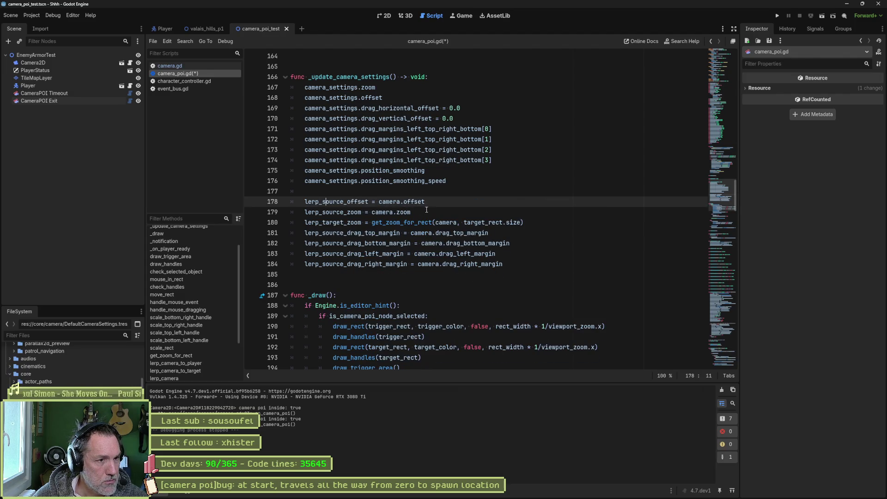
key("ctrl+shift+k")
key("ctrl+shift+k")
left_click_drag(372, 202, 525, 202)
key("ctrl+c")
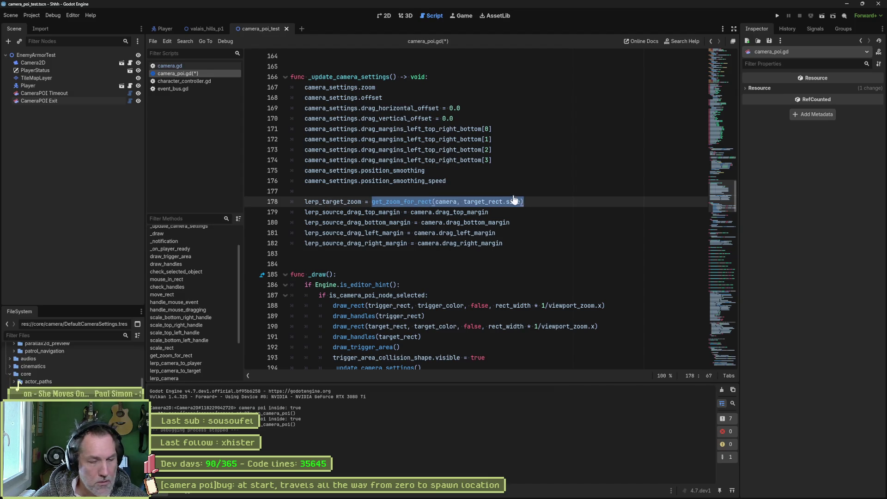
left_click(398, 82)
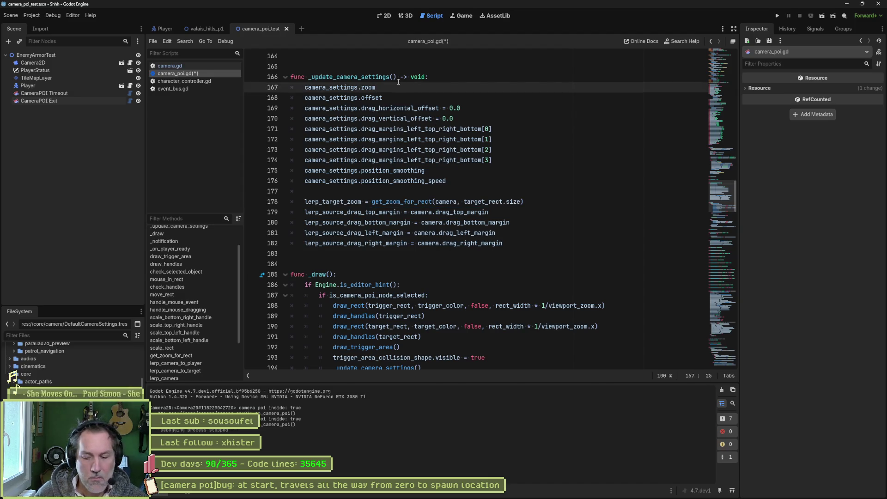
- Set camera_settings.zoom = get_zoom_for_rect(camera, target_rect.size) and delete the lerp_target_zoom line
type("=")
key("ctrl+v")
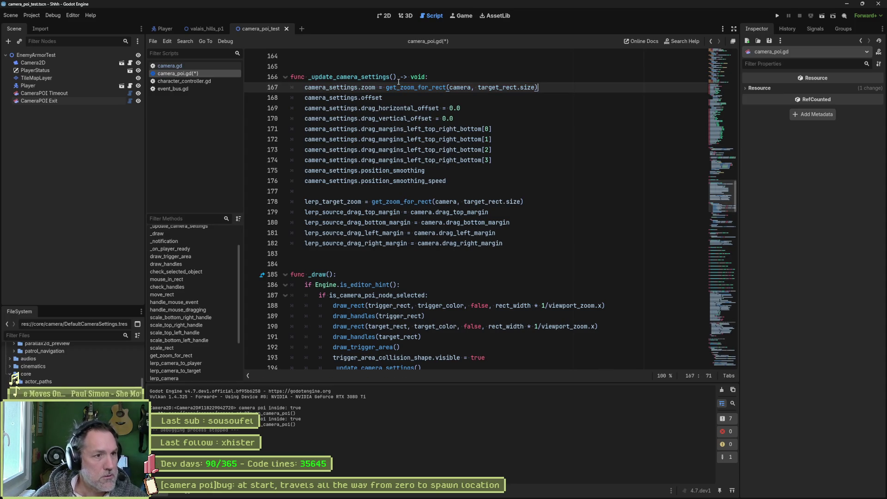
double_click(414, 201)
key("ctrl+shift+k")
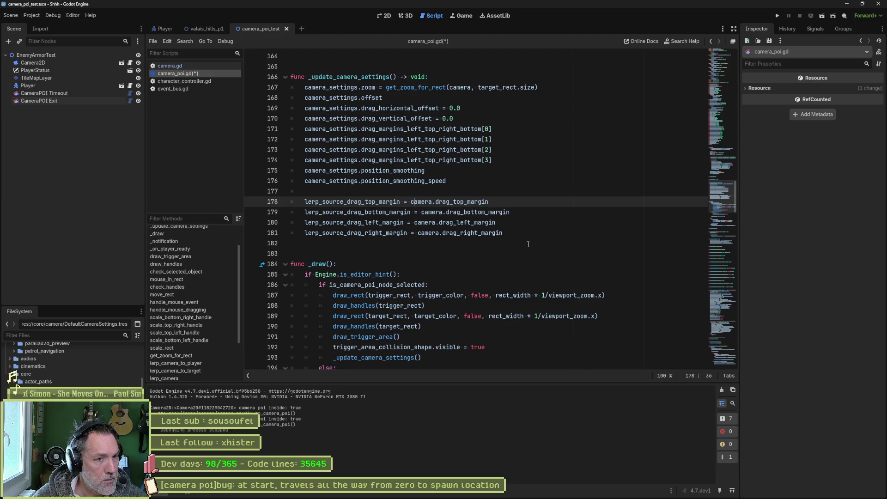
- Reorder the margin lerp lines, then delete all four of them
key("alt+Down")
key("alt+Down")
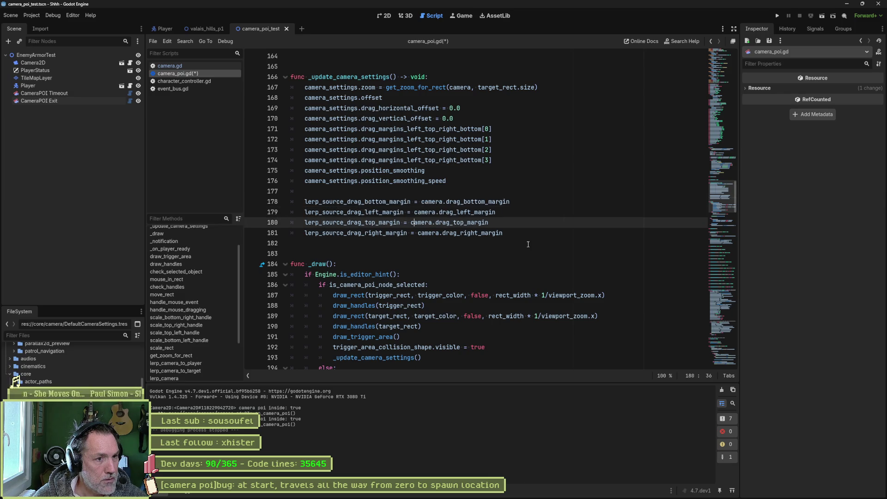
key("Up")
key("Up")
key("alt+Down")
key("alt+Down")
key("alt+Down")
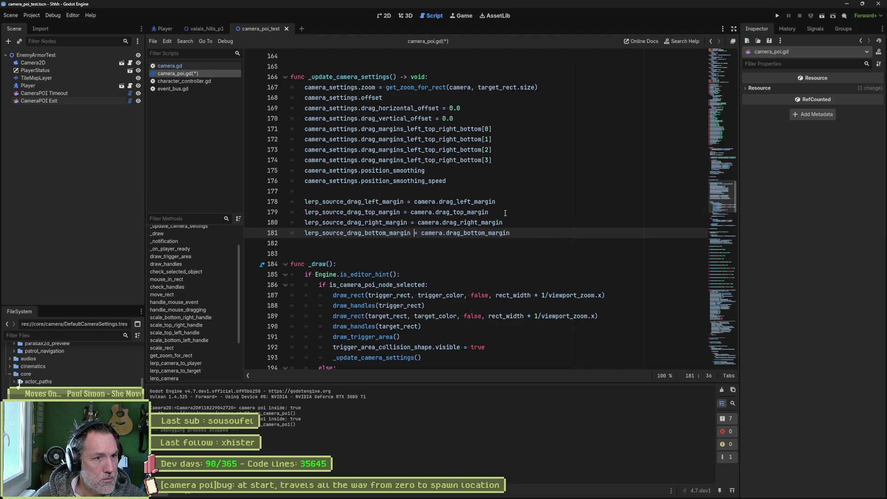
left_click_drag(304, 201, 388, 202)
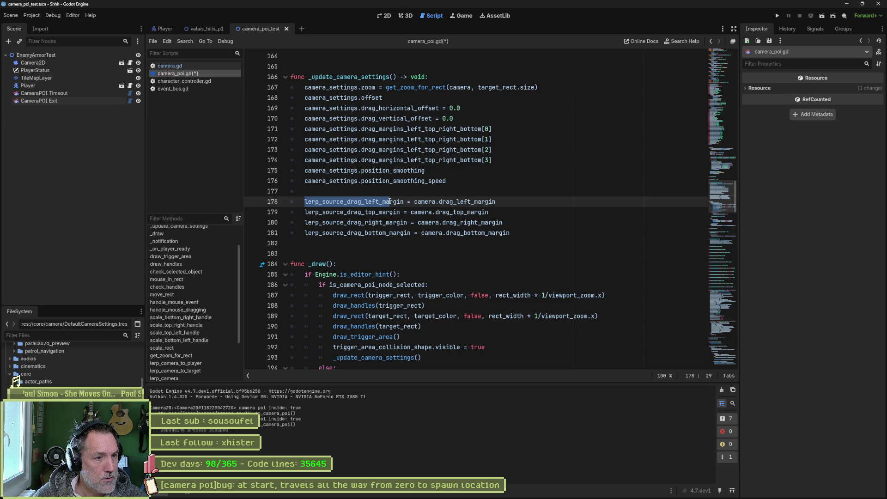
mouse_move(389, 202)
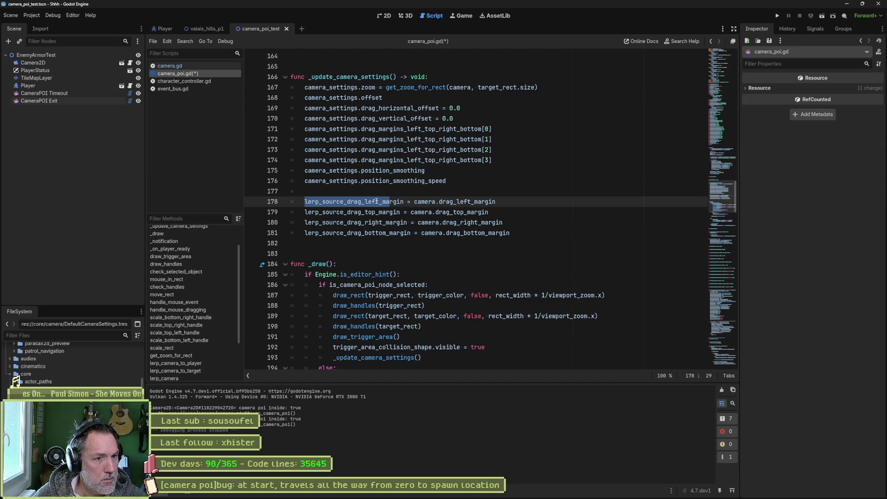
left_click(376, 202)
left_click_drag(519, 234, 523, 182)
key("BackSpace")
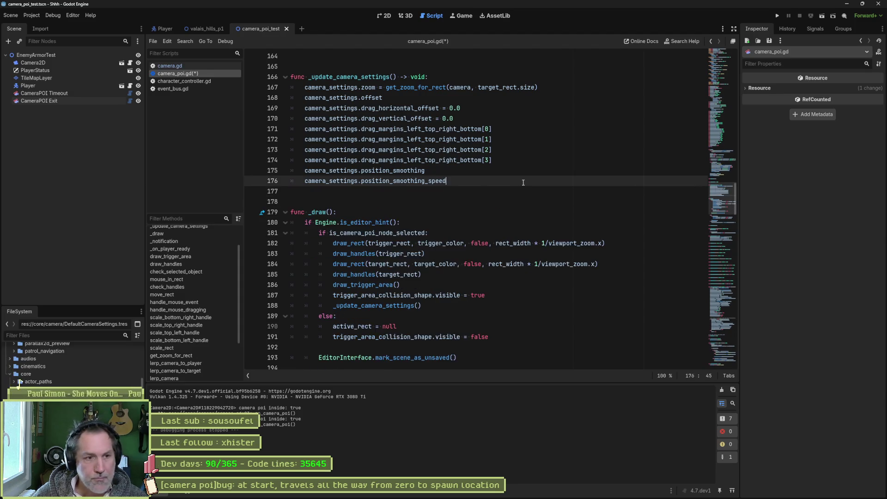
- Save camera_poi.gd, fold all functions with Ctrl+Alt+F, then re-expand _update_camera_settings
key("ctrl+s")
left_click(424, 171)
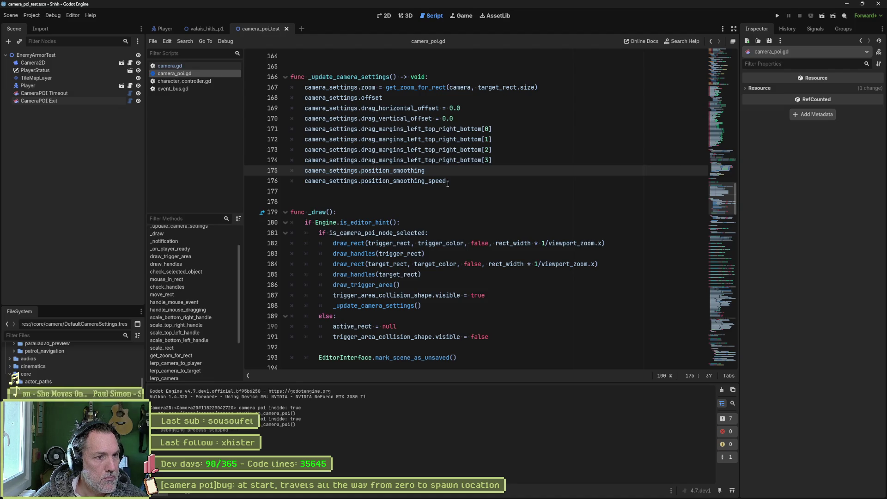
left_click_drag(471, 129, 473, 162)
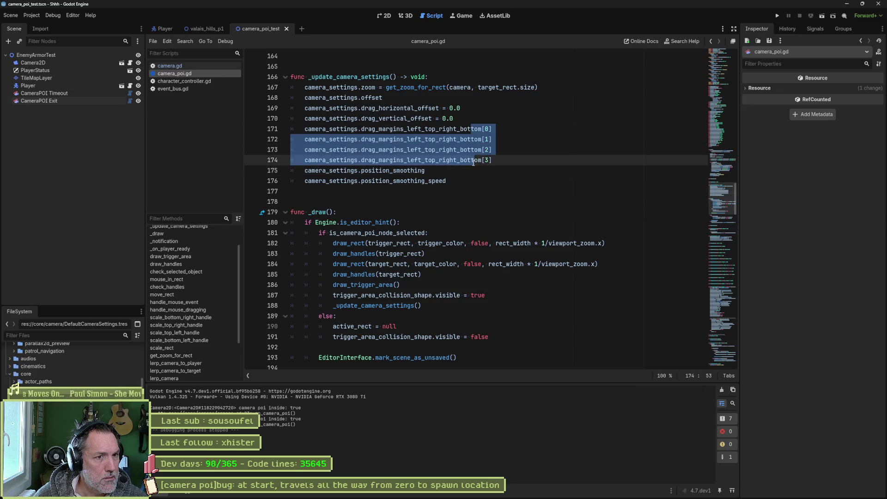
scroll(415, 231, "down", 1)
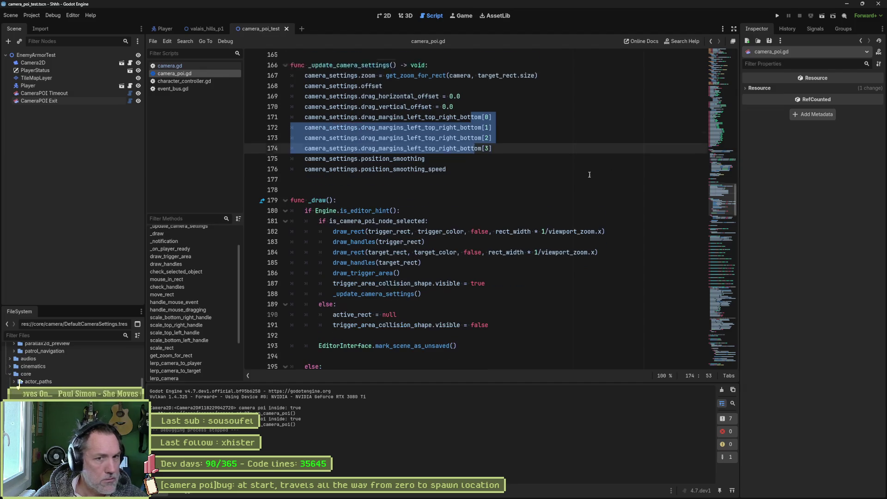
left_click(590, 233)
scroll(476, 194, "up", 4)
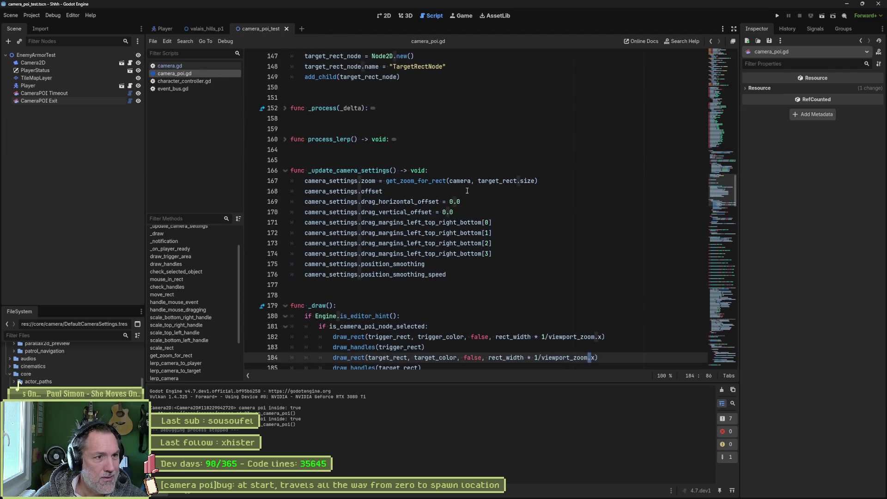
key("ctrl+alt+f")
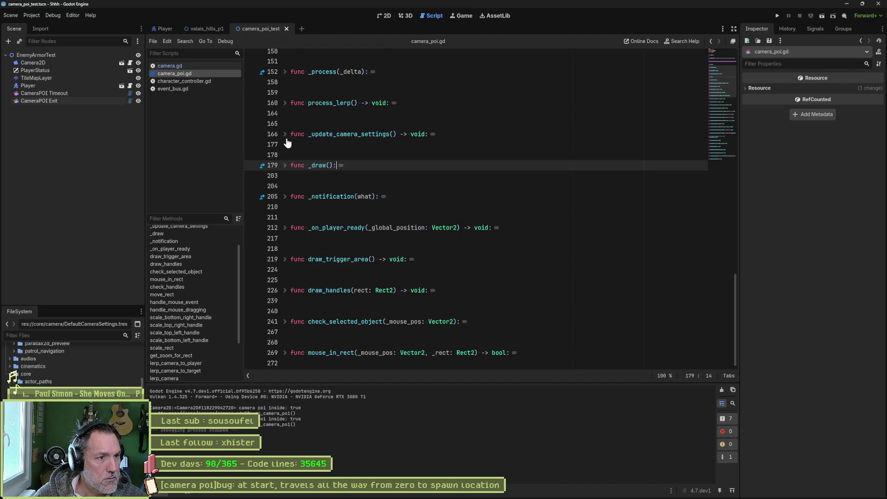
left_click(285, 135)
scroll(494, 244, "down", 10)
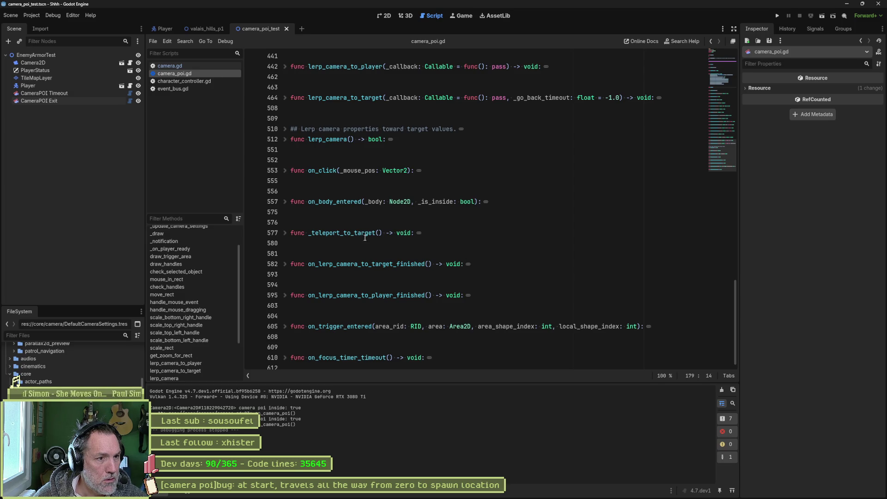
left_click(285, 233)
left_click(285, 232)
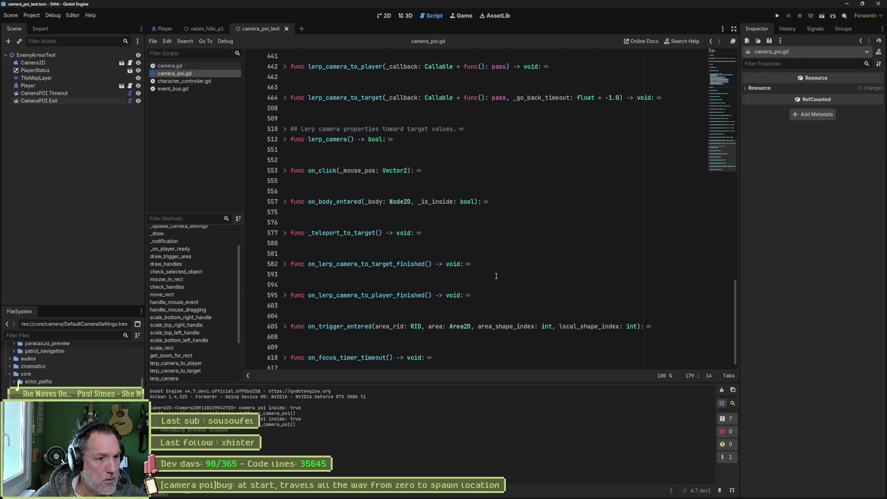
scroll(362, 237, "up", 3)
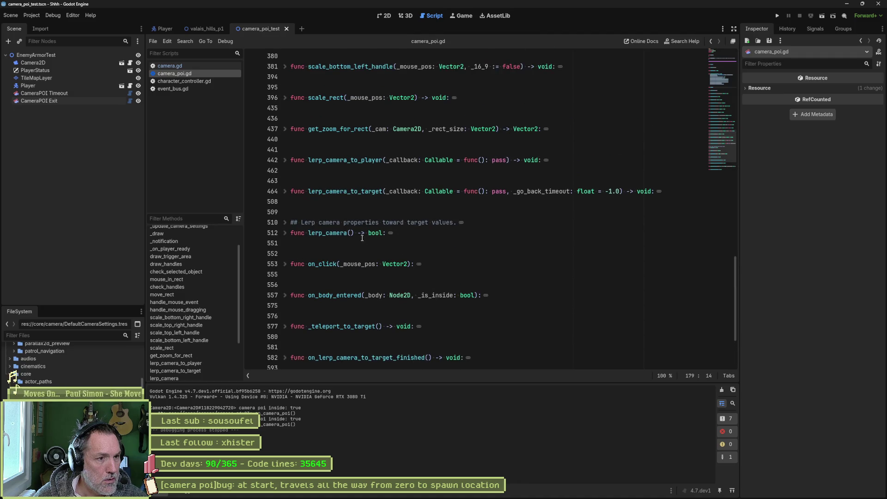
scroll(345, 211, "up", 1)
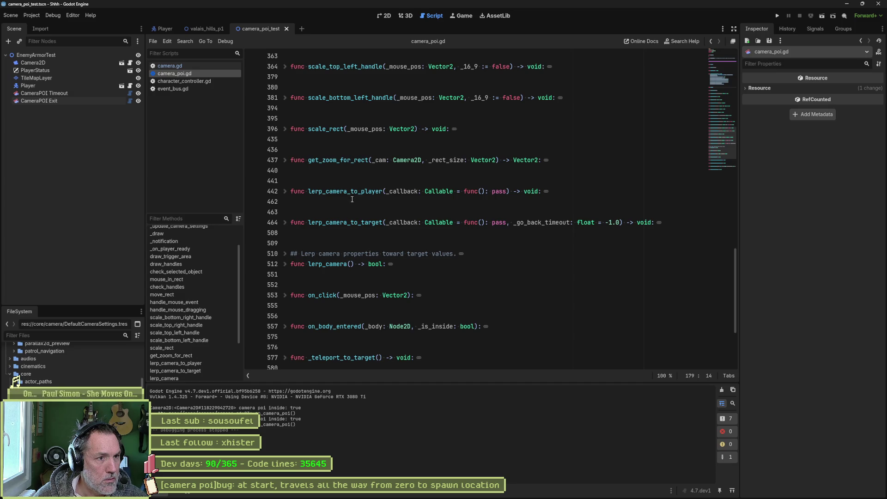
left_click(285, 222)
scroll(450, 238, "down", 1)
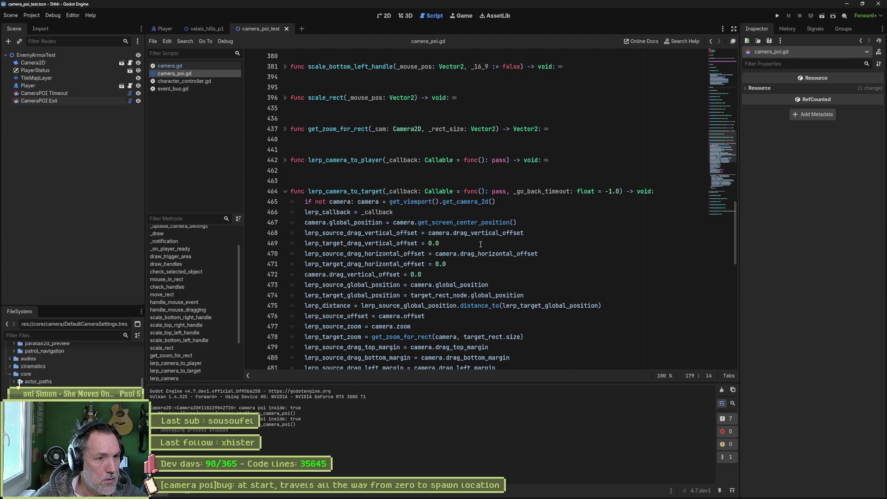
scroll(480, 244, "down", 1)
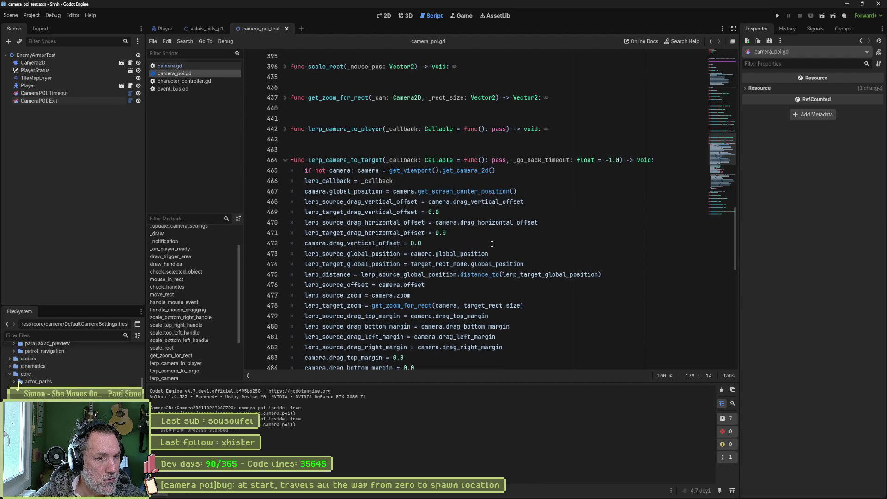
scroll(492, 244, "down", 1)
scroll(494, 245, "down", 2)
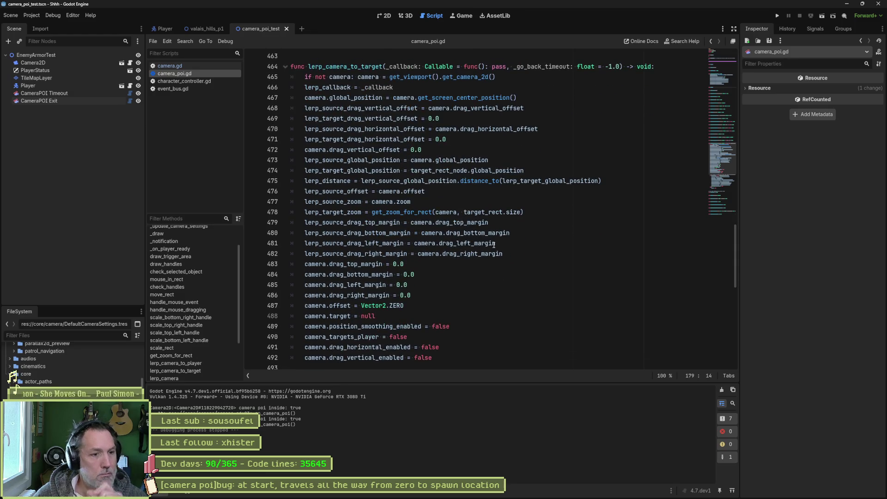
left_click(424, 294)
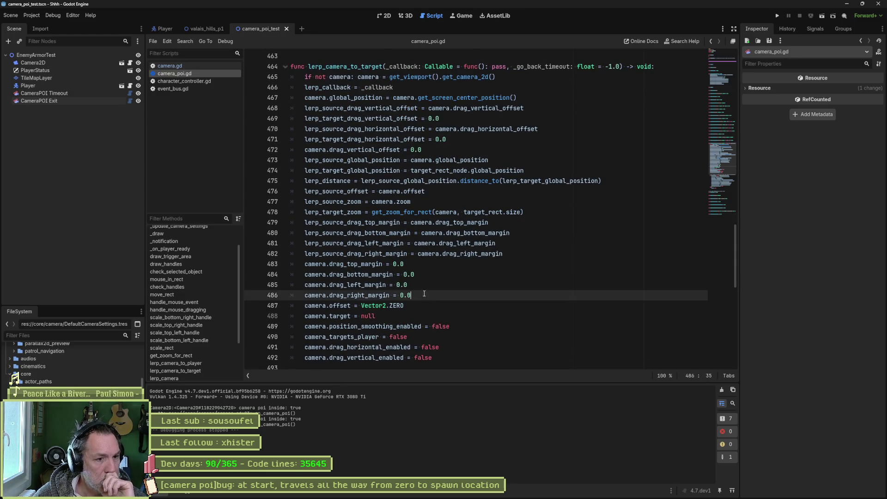
left_click_drag(425, 294, 429, 263)
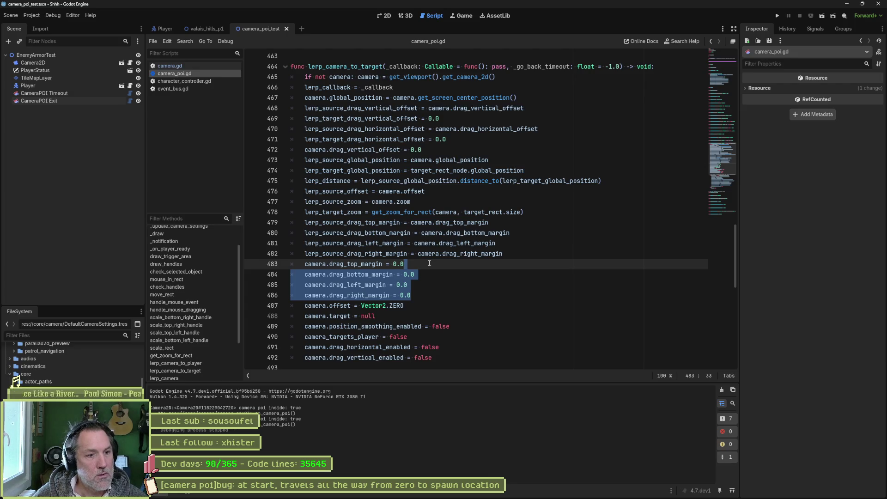
scroll(428, 250, "up", 15)
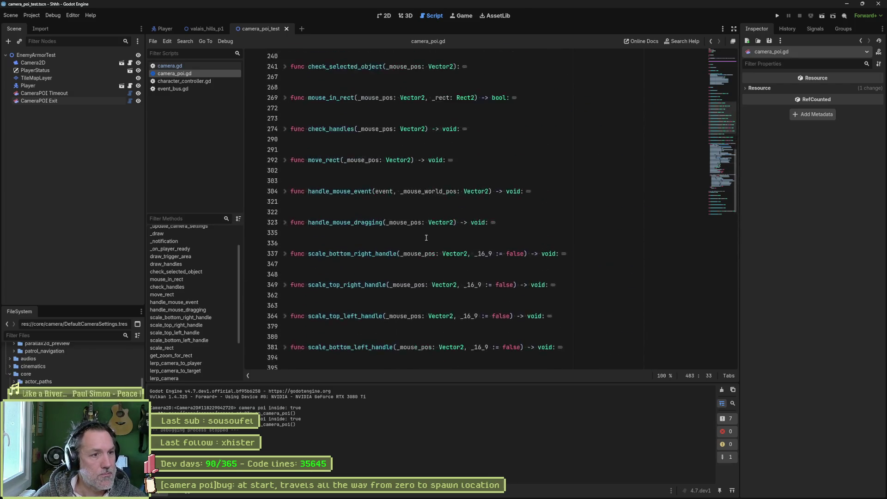
- Append '= 0.0' to the drag_margins_left_top_right_bottom[0]–[3] lines 171–174 at once and save
scroll(426, 237, "up", 8)
left_click(453, 192)
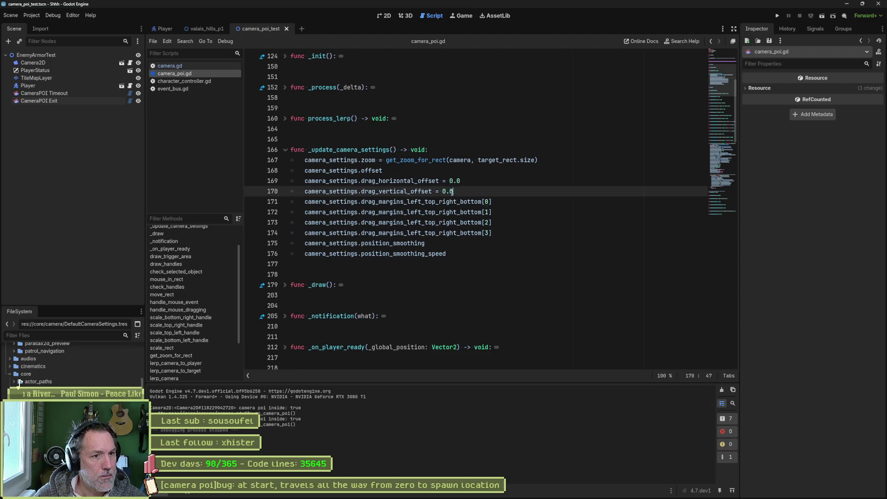
left_click(499, 203)
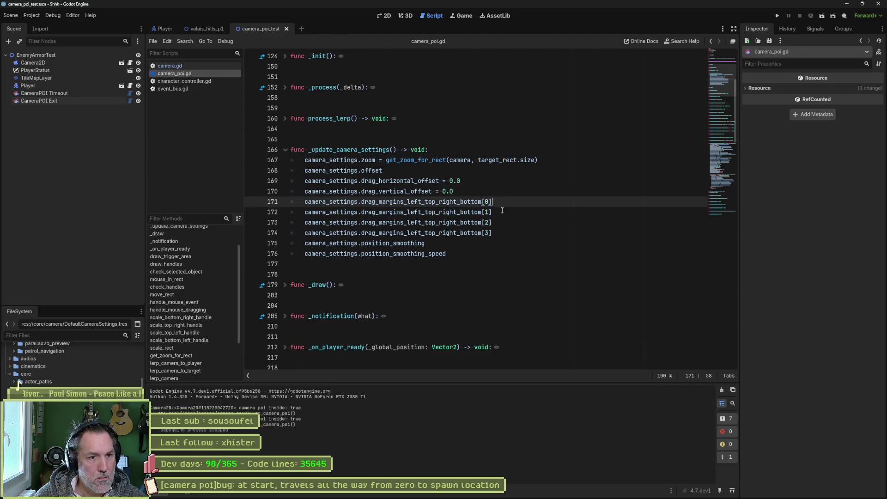
key("shift+alt+Down")
key("shift+alt+Down")
key("shift+alt+Down")
type("= 0.0")
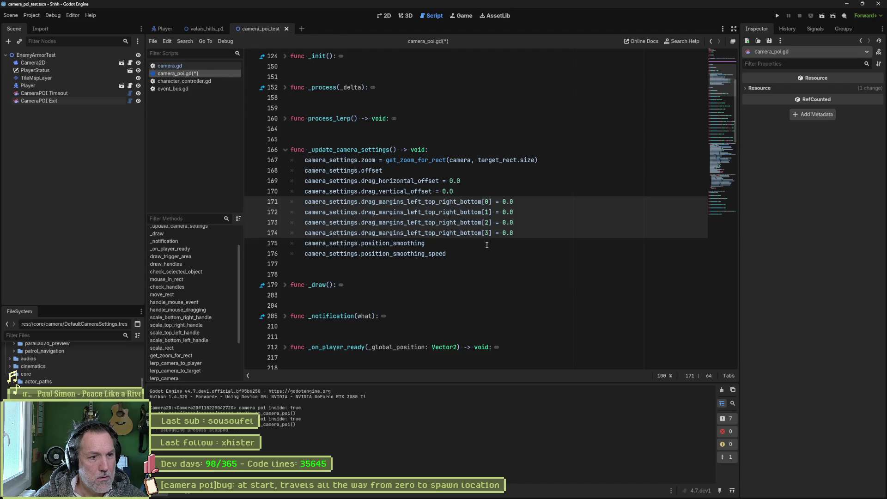
left_click(487, 245)
key("ctrl+s")
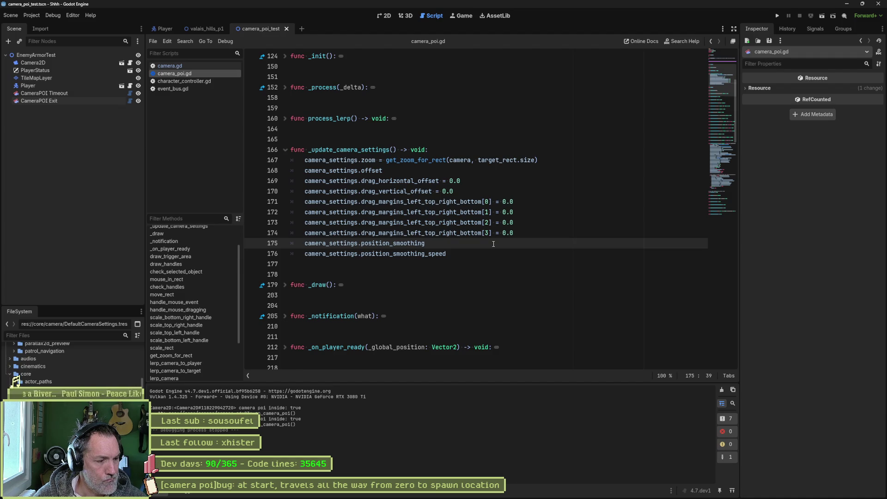
left_click_drag(520, 233, 561, 162)
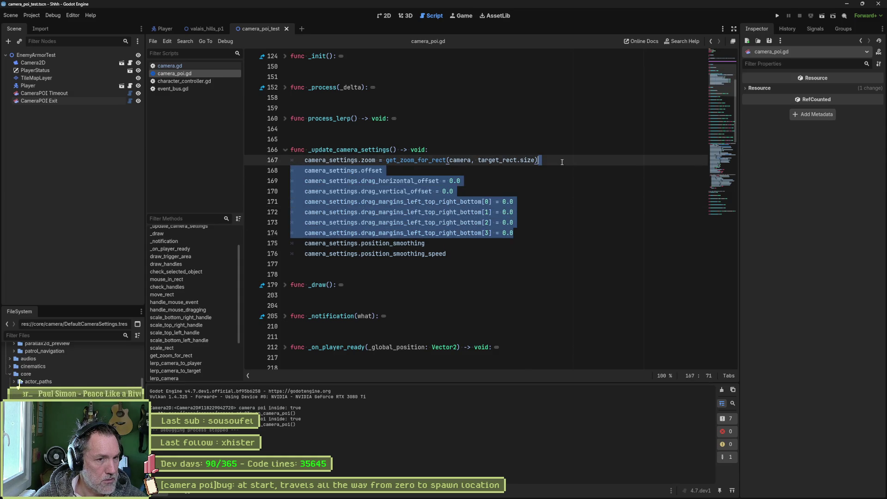
left_click(520, 160)
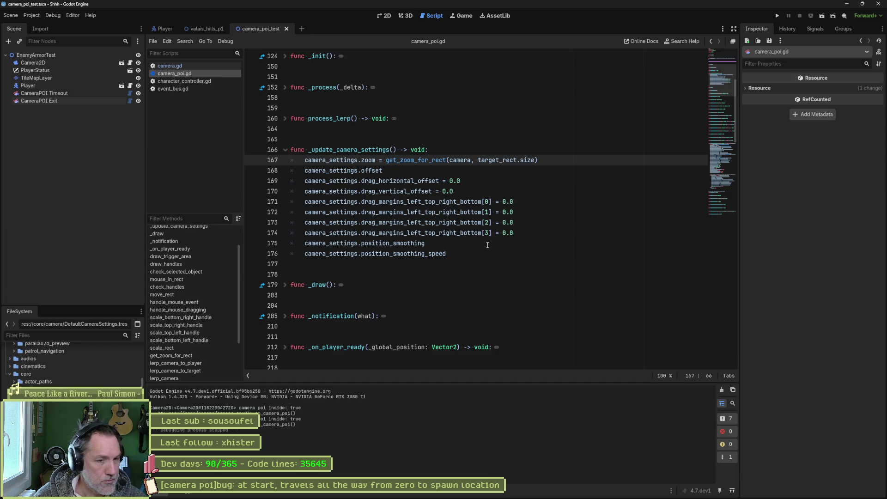
left_click(510, 244)
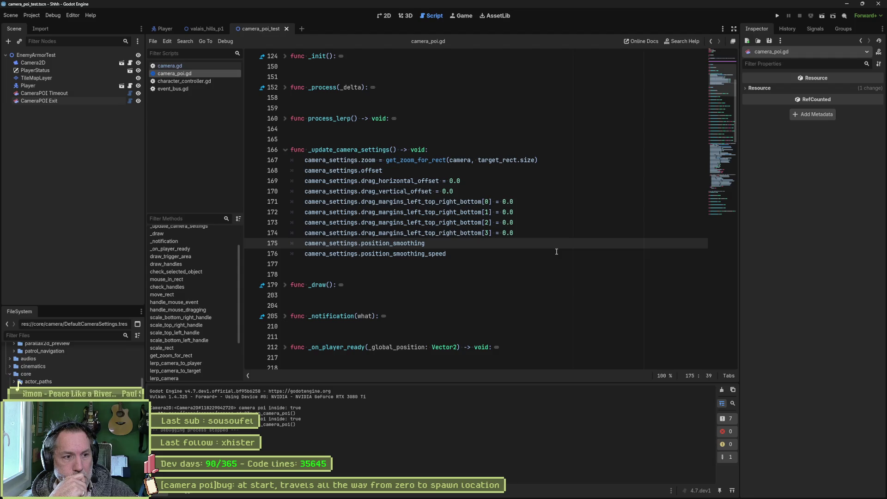
- Set position_smoothing to false and position_smoothing_speed to 0.0, save, and run the scene
type("= false")
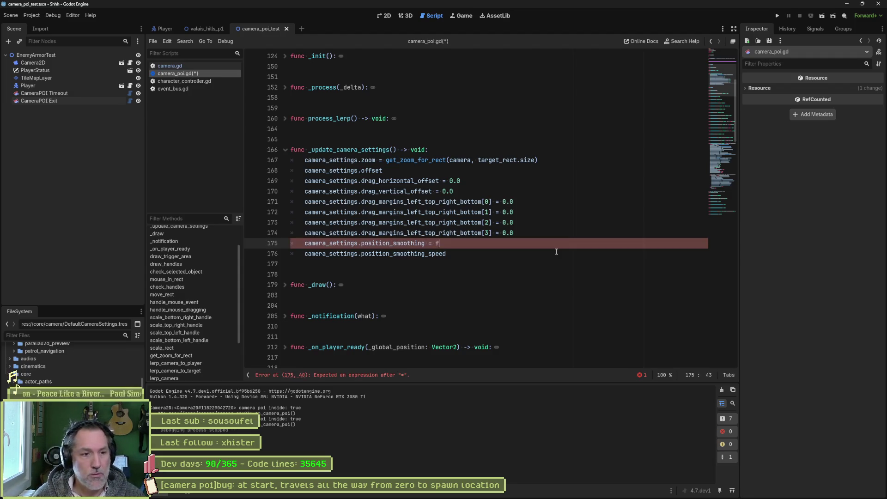
key("Down")
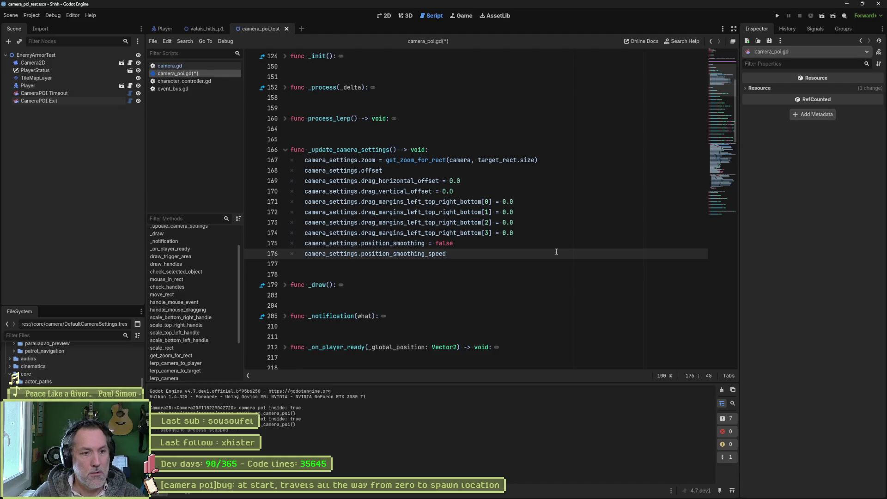
type("= 0.0")
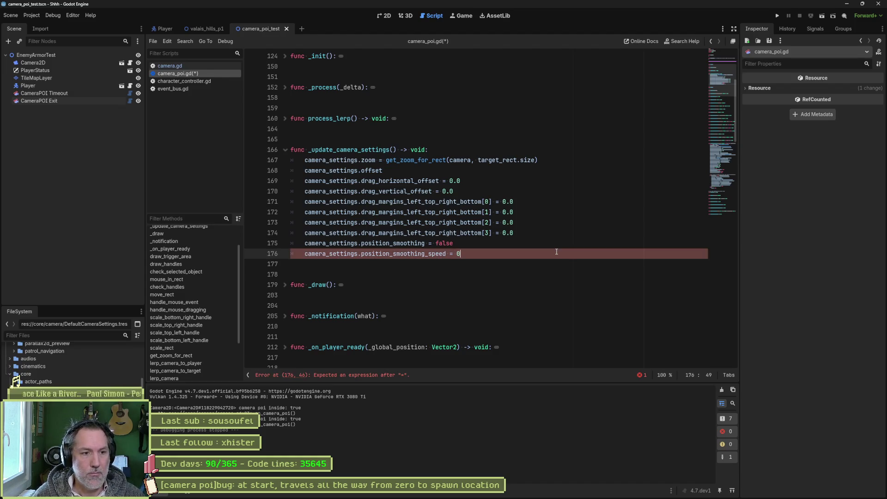
key("ctrl+s")
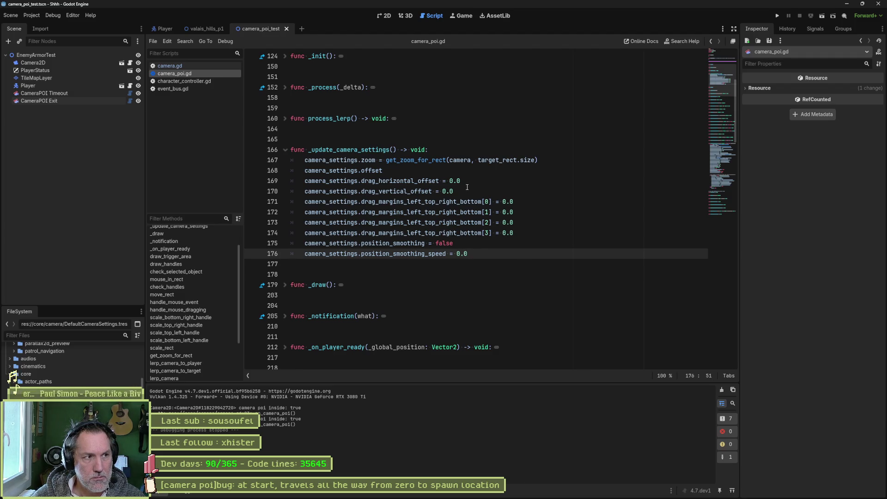
key("F6")
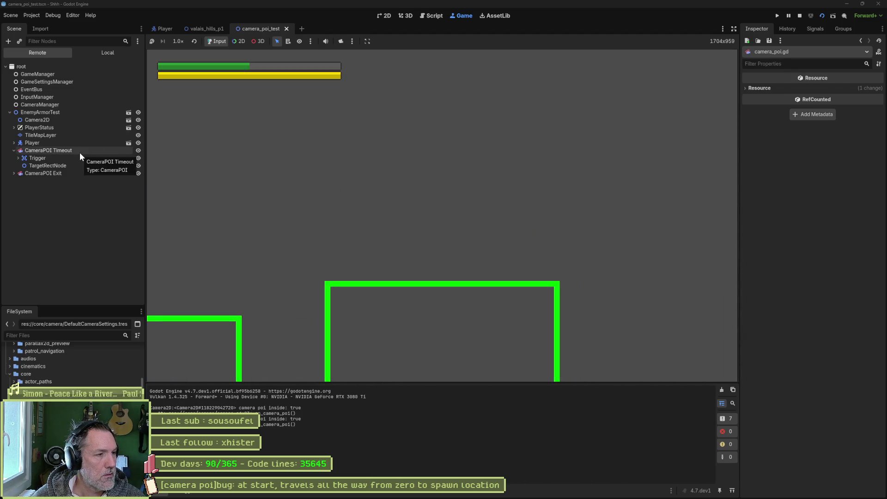
- Inspect the Camera Settings of the running CameraPOI Timeout and Exit nodes, then stop the game
left_click(80, 152)
scroll(774, 225, "down", 15)
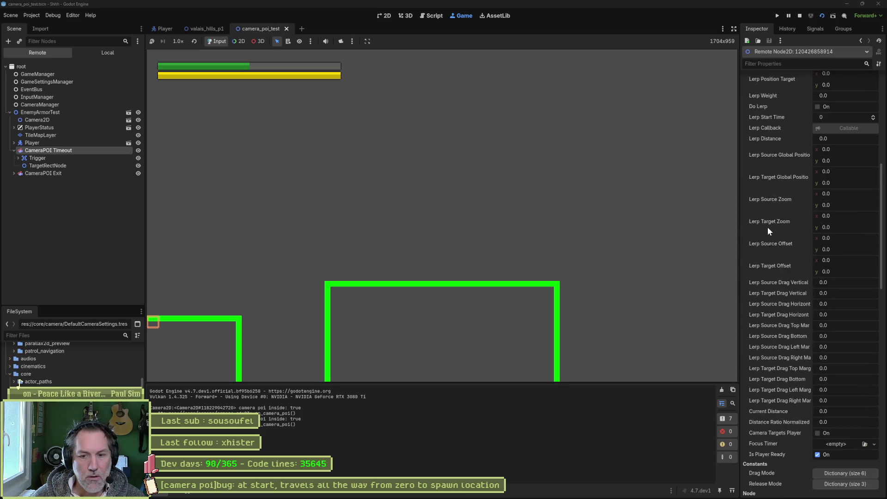
left_click(836, 336)
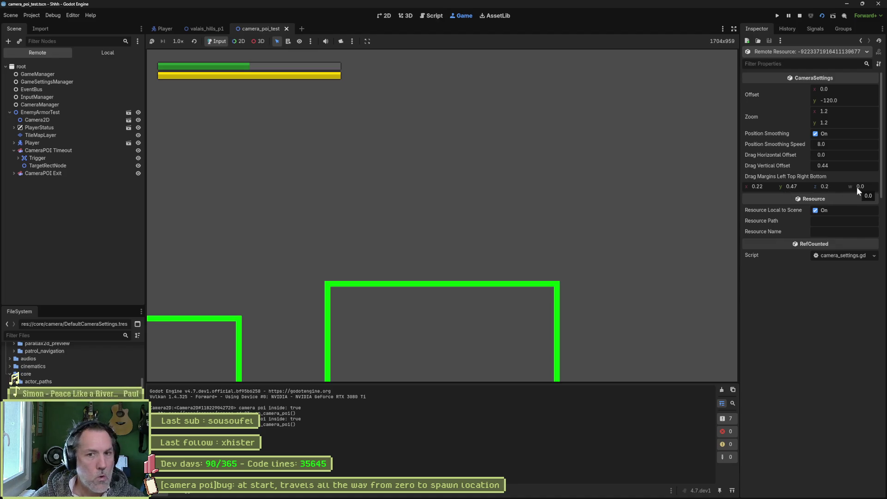
left_click(74, 173)
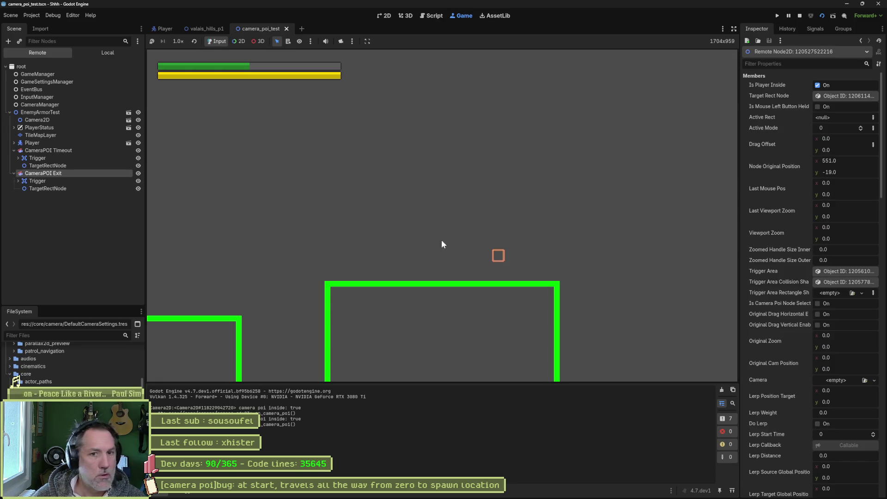
scroll(781, 278, "down", 15)
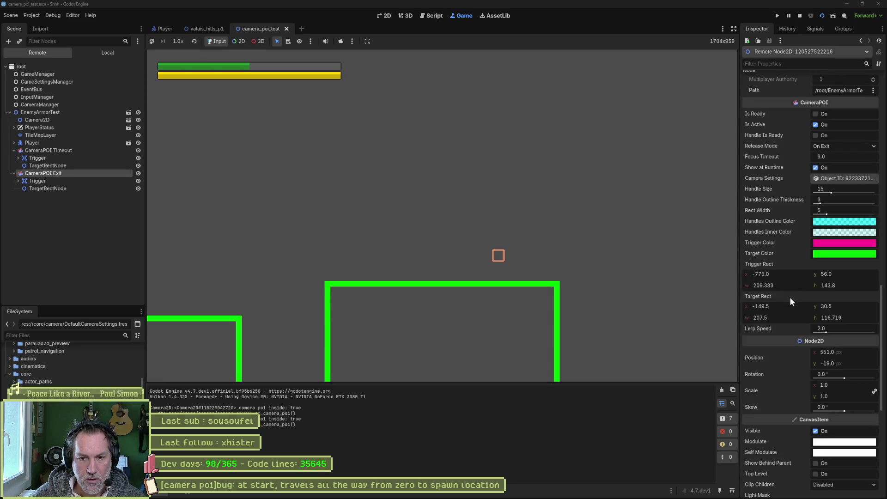
left_click(851, 179)
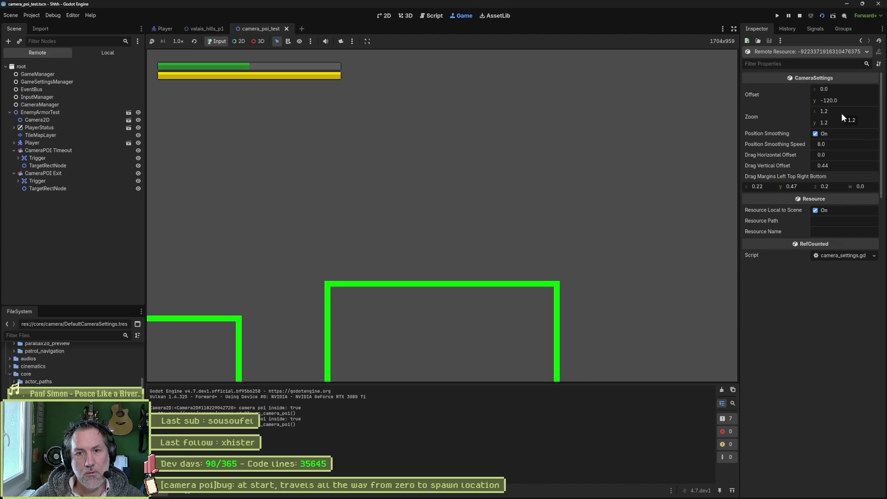
left_click(799, 16)
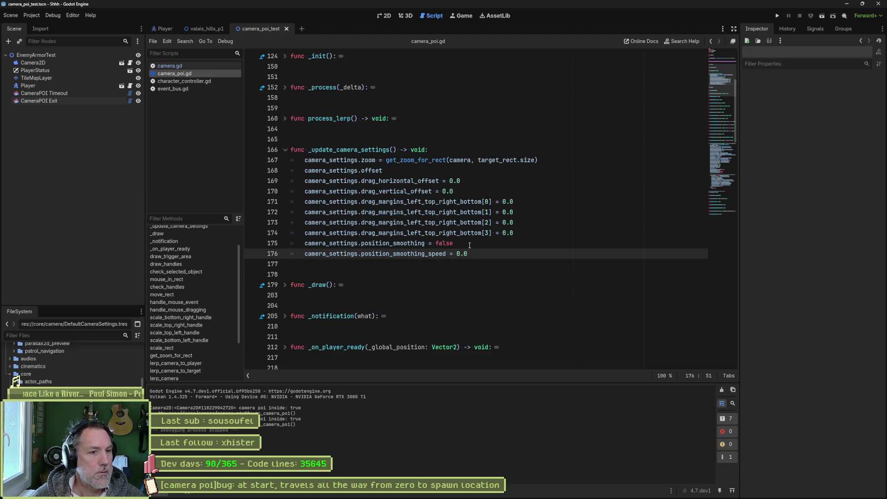
- Find all uses of _update_camera_settings in the project and open the line 188 match
left_click_drag(358, 180, 348, 254)
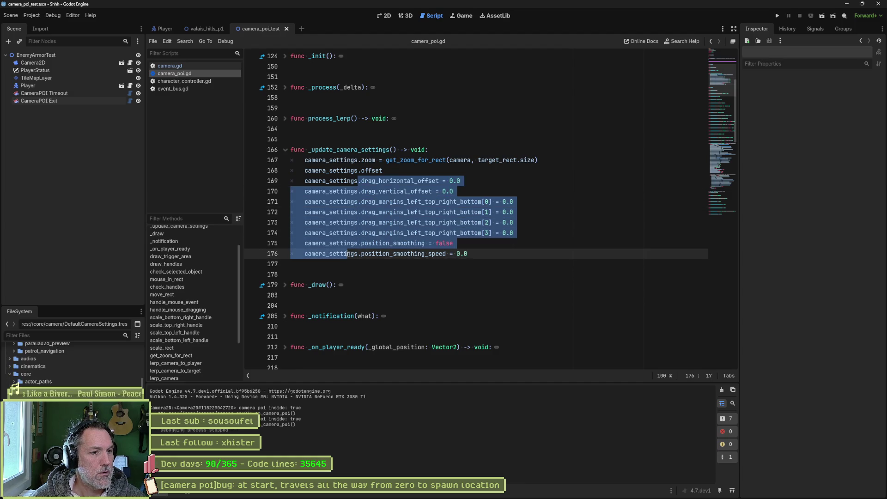
left_click(504, 223)
mouse_move(495, 175)
left_mouse_down()
mouse_move(480, 184)
mouse_move(464, 255)
left_mouse_up()
double_click(387, 151)
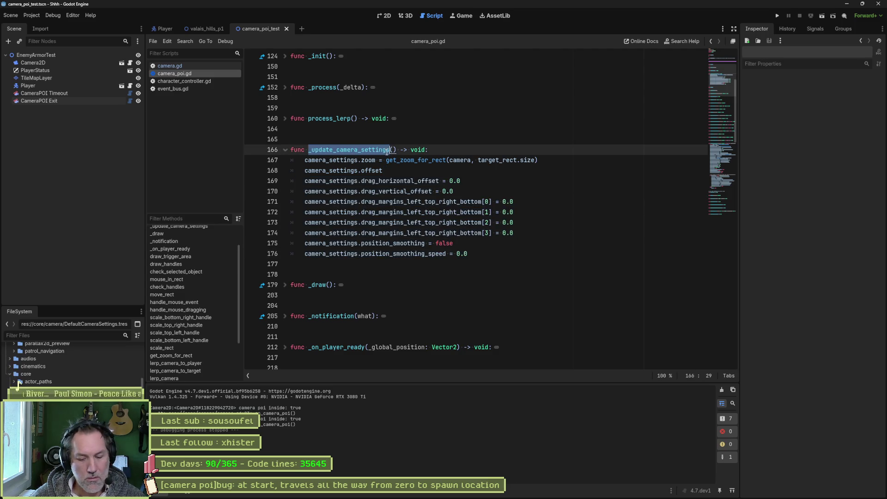
key("ctrl+shift+f")
left_click(438, 288)
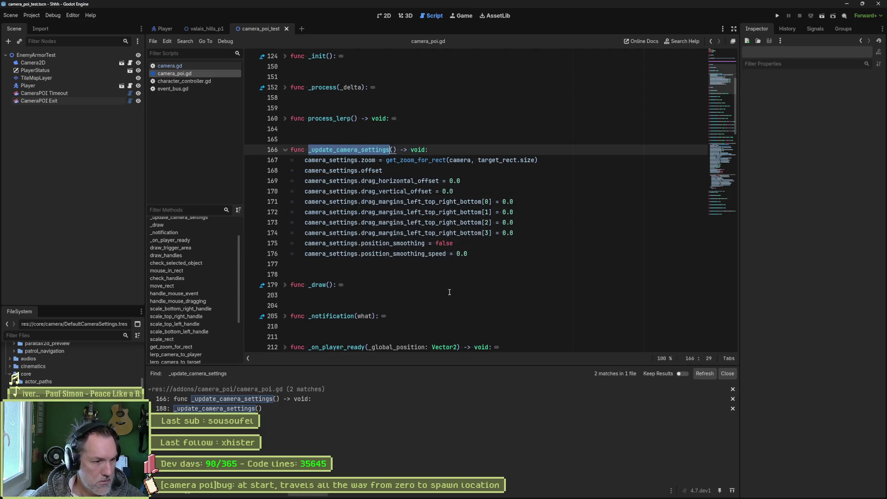
left_click(335, 409)
- Select the _update_camera_settings() call on line 188, then go to the _init function
scroll(460, 316, "down", 1)
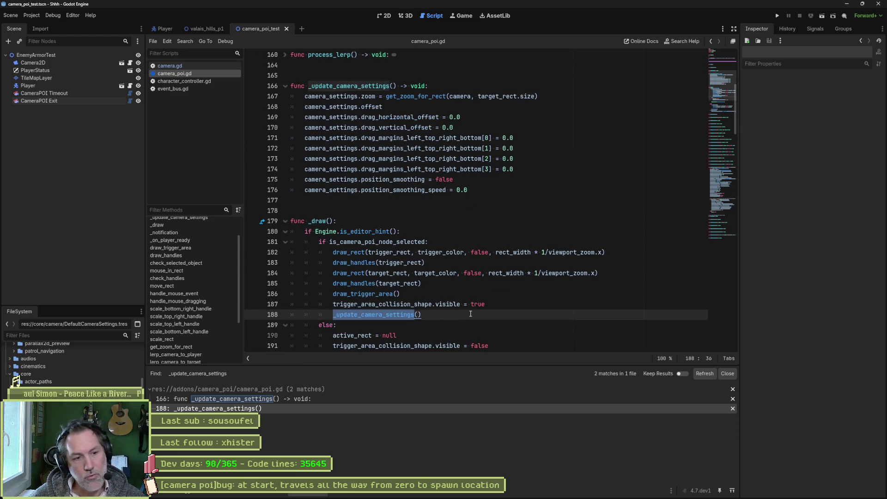
left_click_drag(470, 314, 494, 304)
key("ctrl+c")
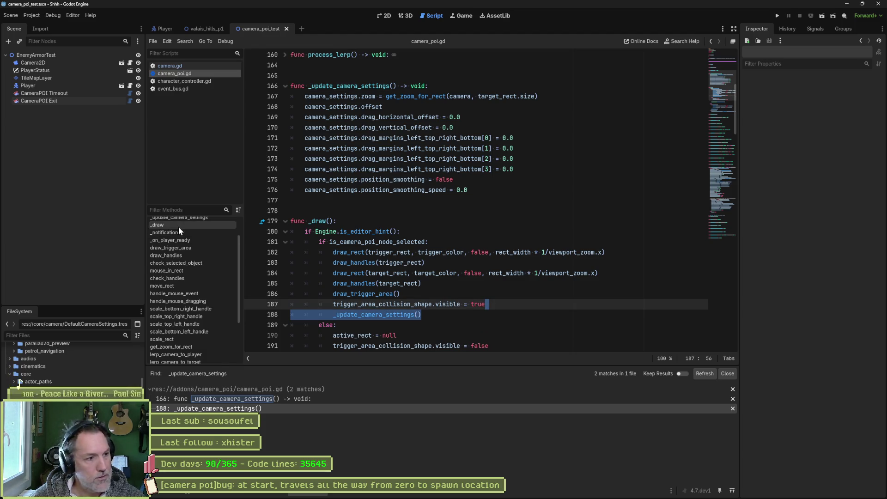
scroll(180, 231, "up", 2)
left_click(186, 224)
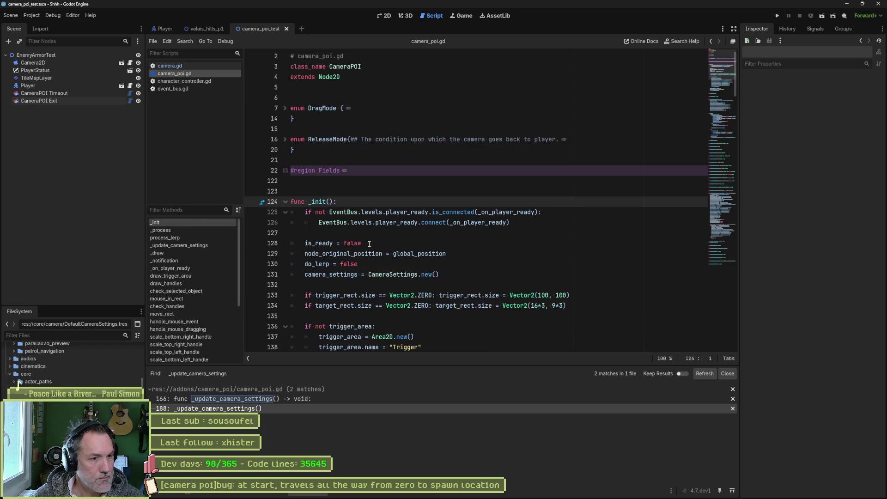
- Add an _update_camera_settings() call after add_child(target_rect_node) in _init and run the scene
scroll(418, 265, "down", 5)
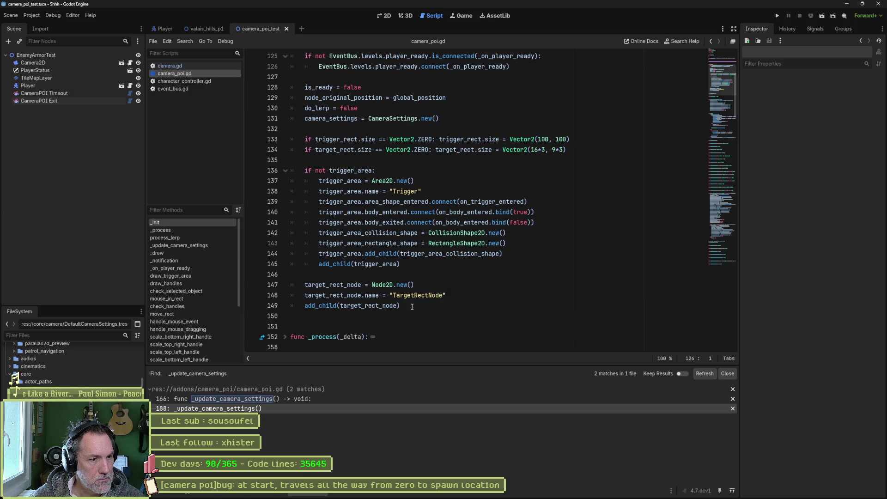
left_click(412, 307)
key("Return")
key("ctrl+v")
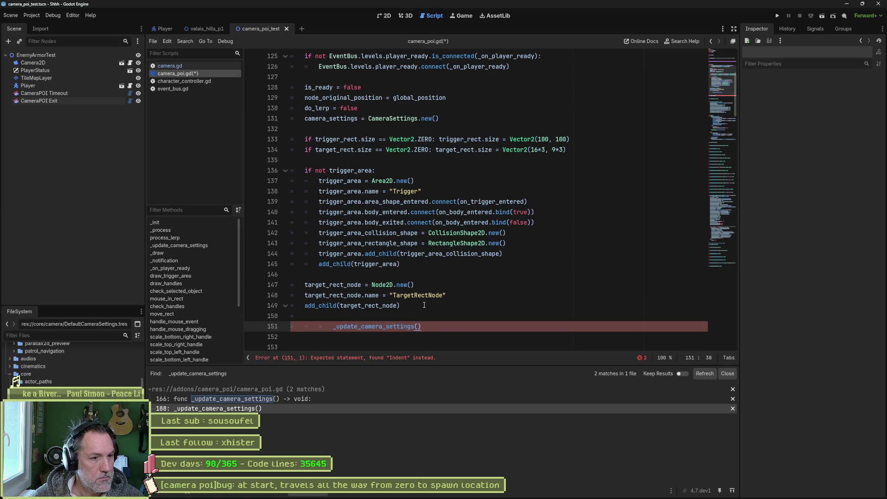
key("Up")
key("Delete")
key("shift+Tab")
key("shift+Tab")
key("shift+Tab")
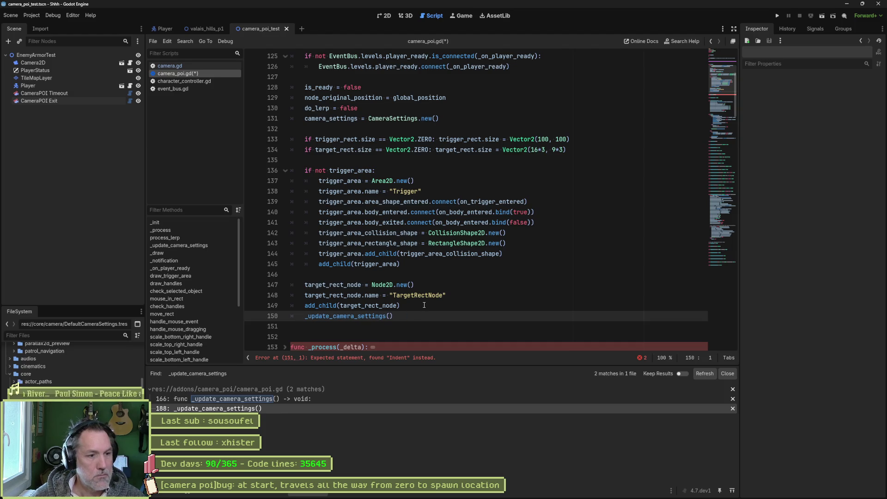
key("F6")
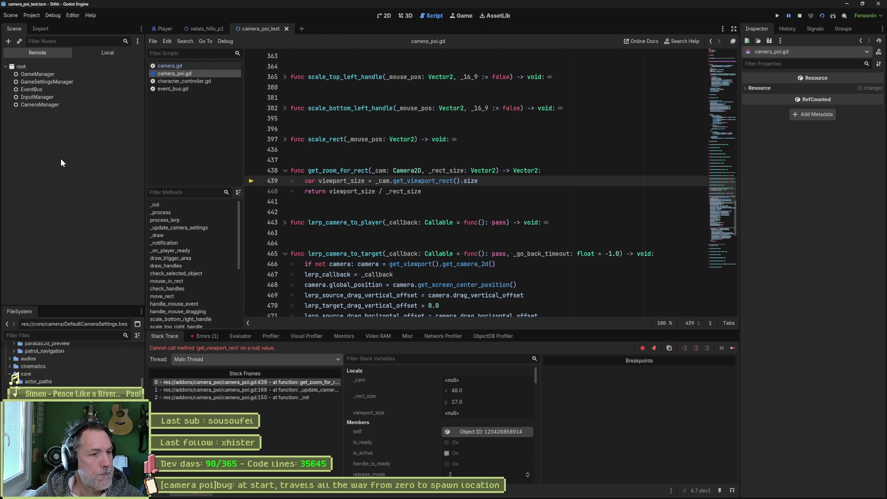
- Check the line 168 and get_zoom_for_rect stack frames for the null _cam, then stop debugging
left_click(287, 390)
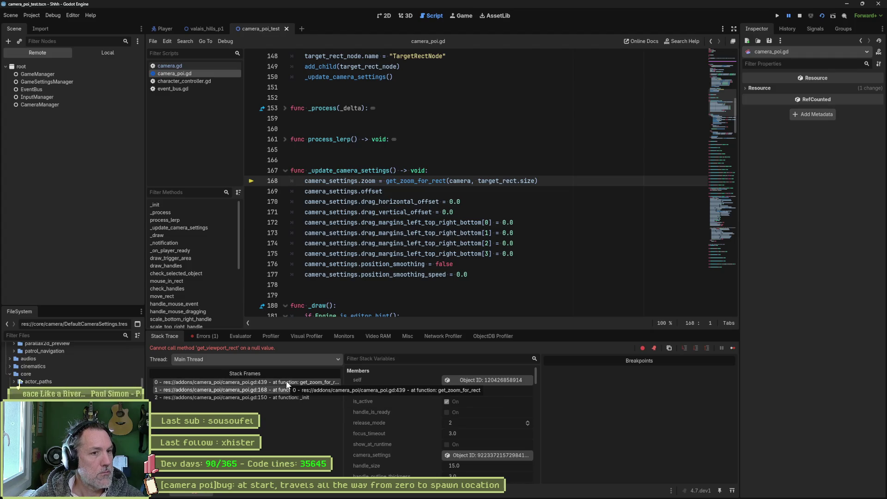
left_click(287, 383)
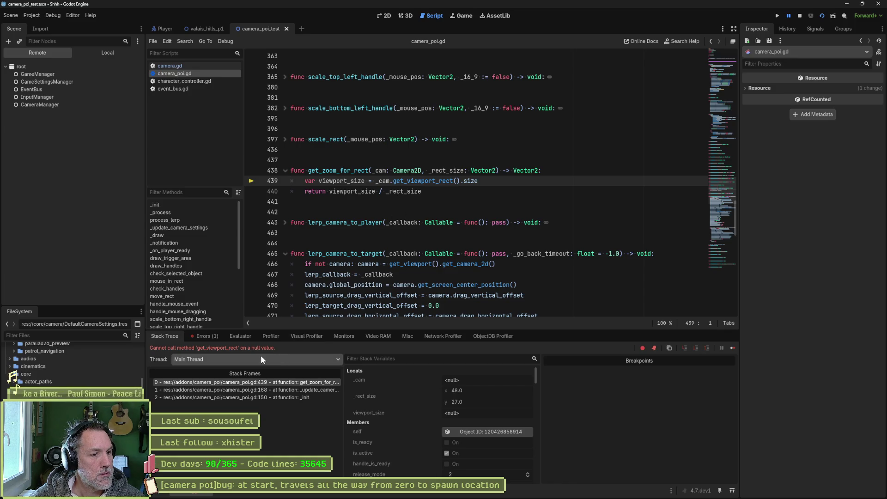
double_click(383, 181)
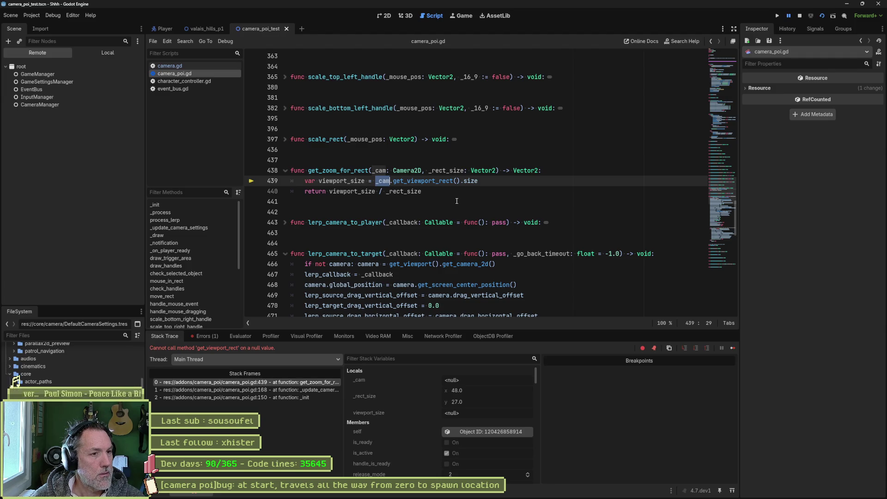
key("F8")
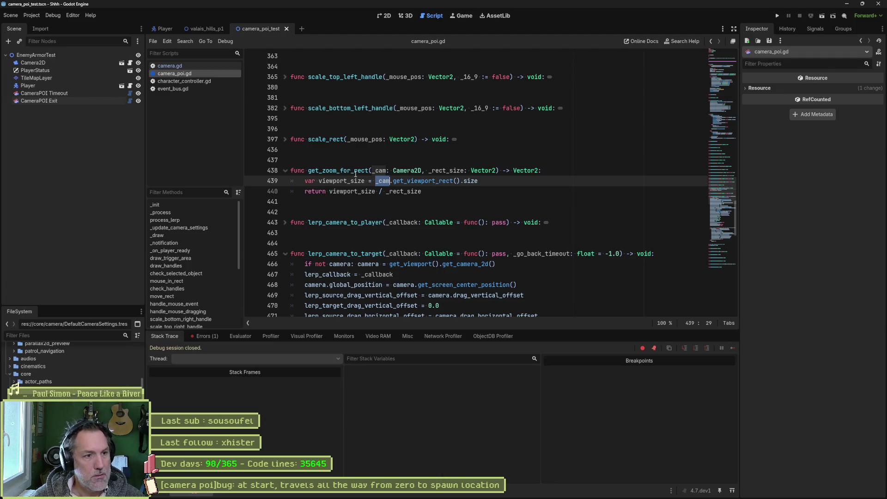
- Find all get_zoom_for_rect uses (lines 168, 438, 479) and inspect the camera argument at line 479
double_click(356, 171)
key("ctrl+shift+f")
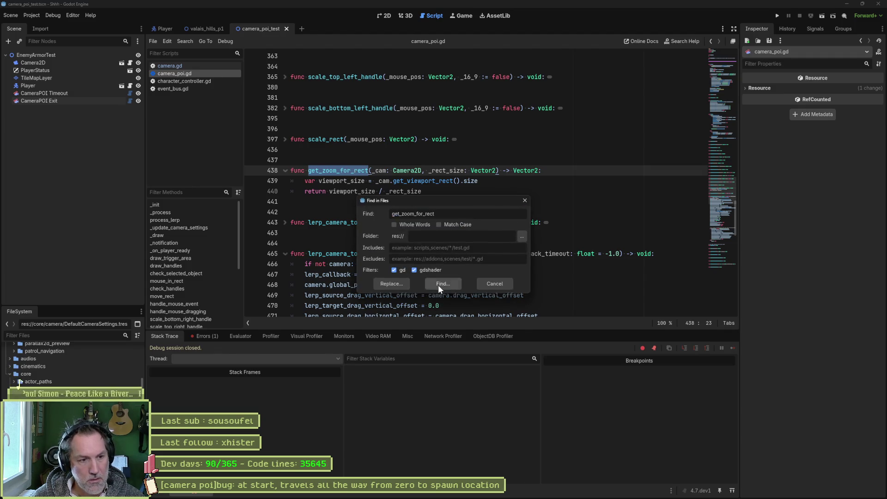
left_click(442, 284)
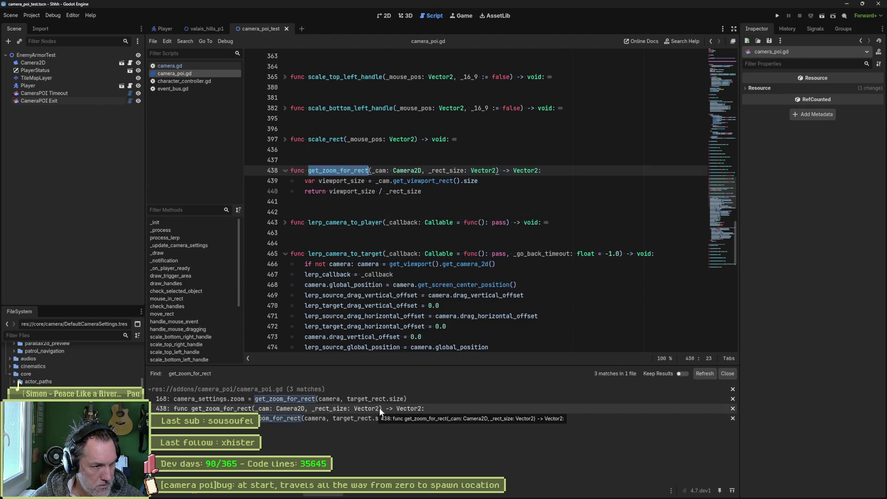
left_click(388, 419)
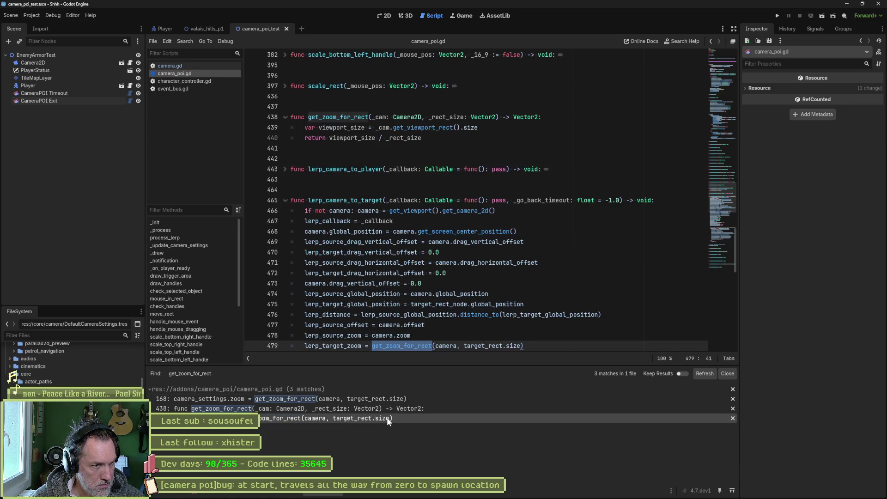
left_click(442, 346)
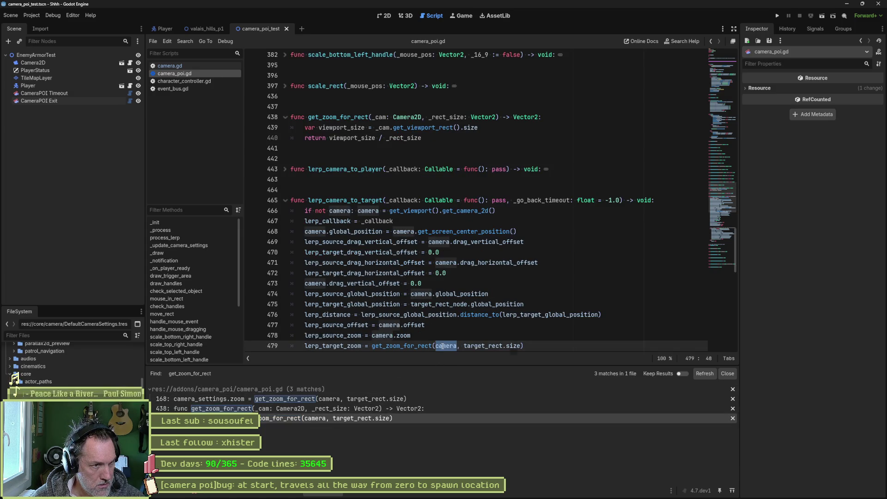
mouse_move(460, 215)
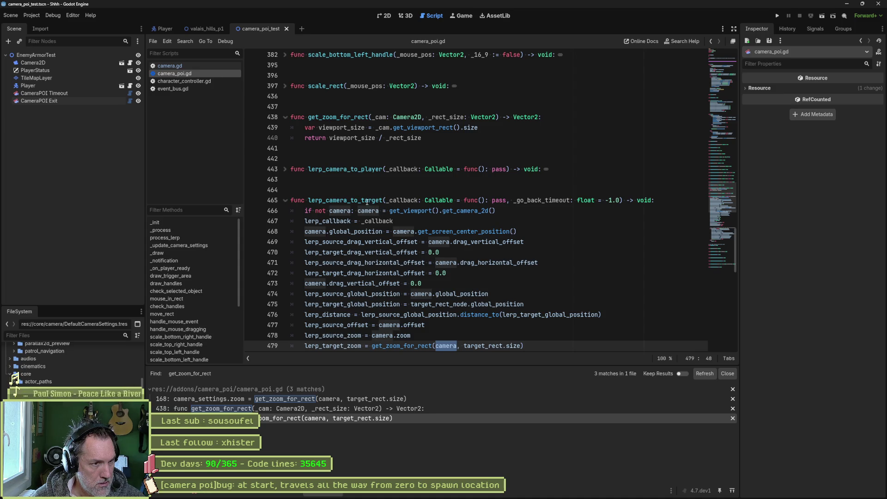
double_click(367, 202)
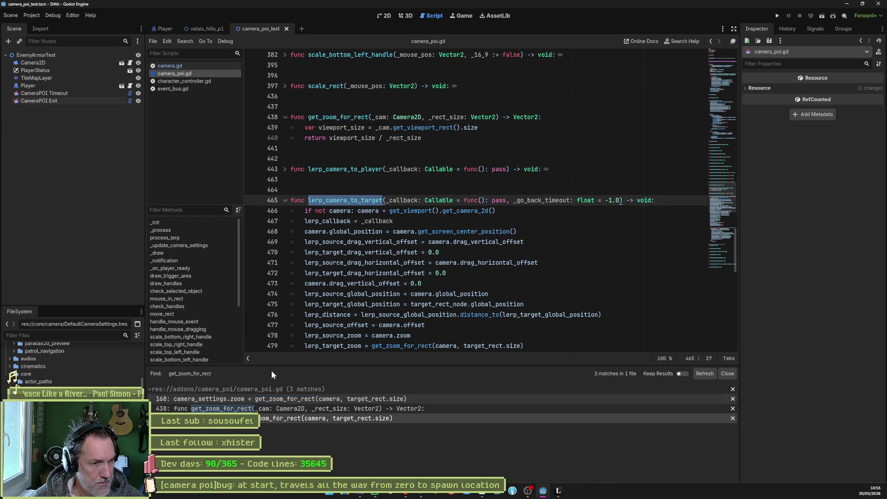
scroll(404, 217, "up", 1)
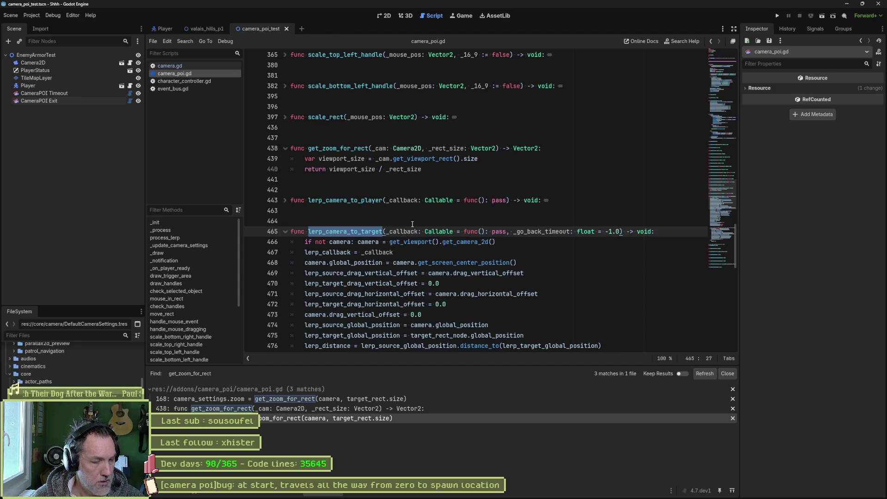
scroll(411, 220, "down", 12)
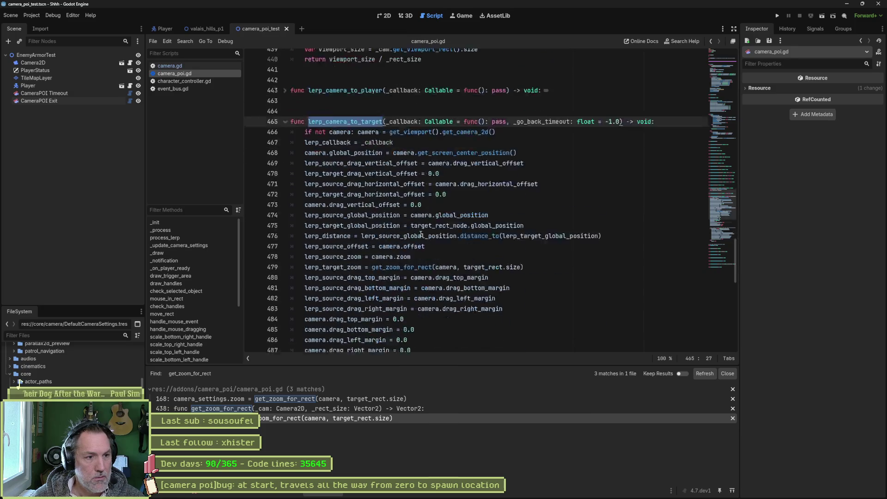
left_click(187, 251)
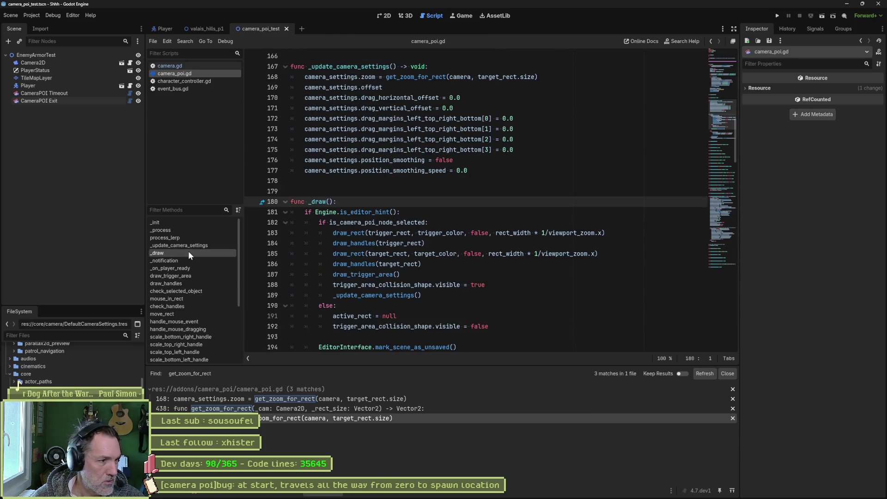
- Delete the _update_camera_settings() call on line 189 in _draw
left_click(498, 291)
key("shift+Home")
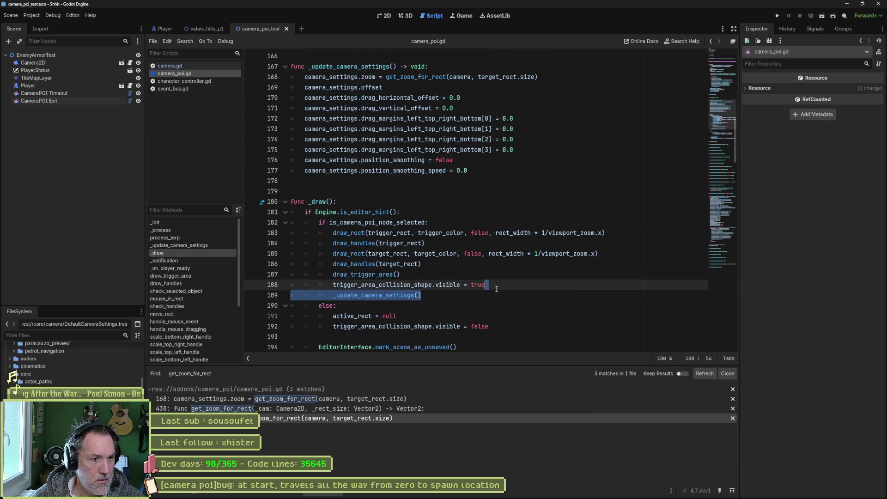
key("BackSpace")
key("BackSpace")
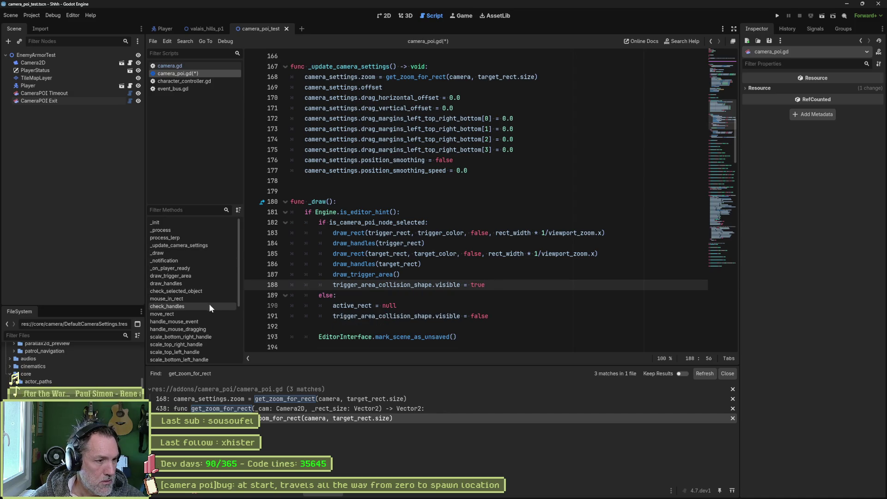
- Add _update_camera_settings() as the last line of lerp_camera_to_target
scroll(209, 304, "down", 4)
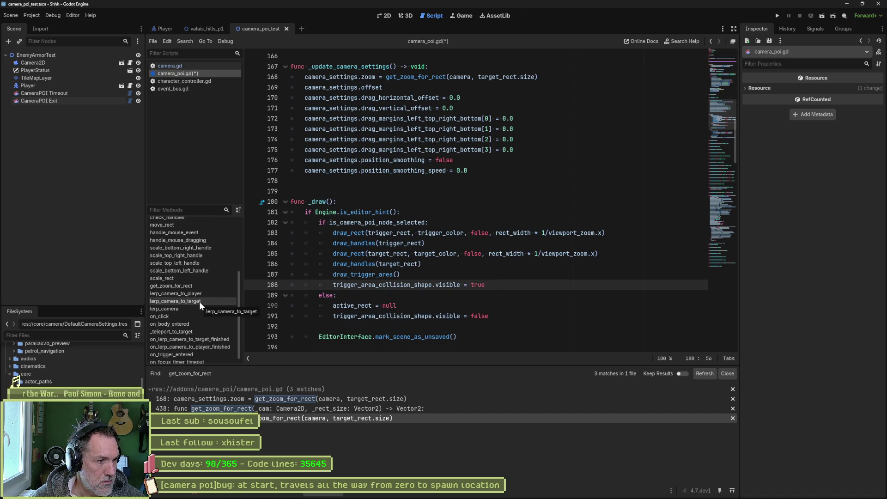
left_click(199, 302)
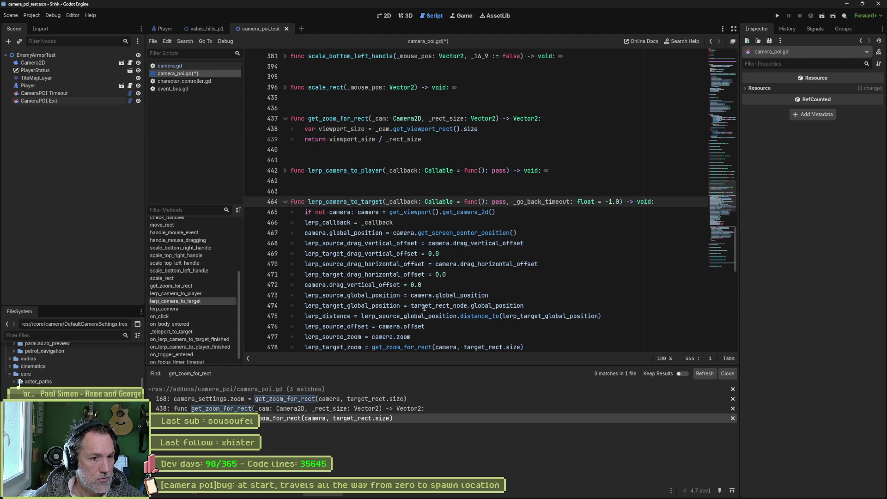
scroll(424, 287, "down", 5)
left_click(440, 339)
key("Return")
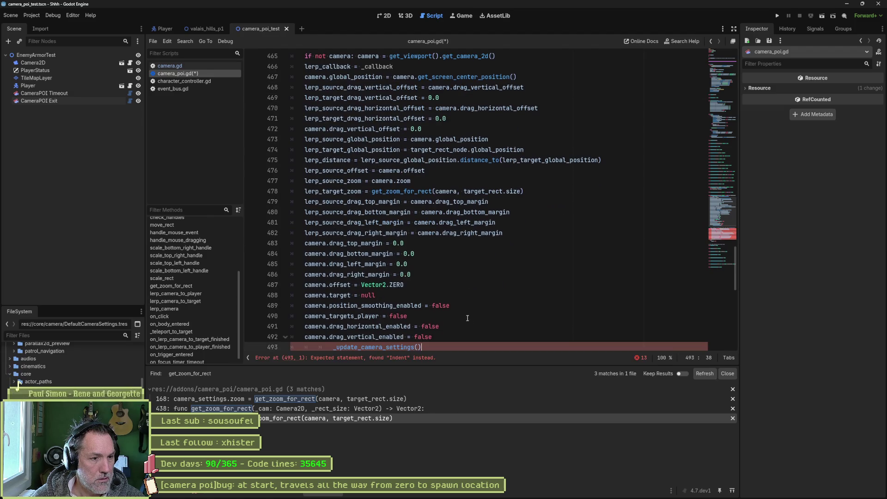
type("_update_camera_settings()")
- Save the script and run the current scene with F6
key("ctrl+s")
scroll(466, 317, "down", 3)
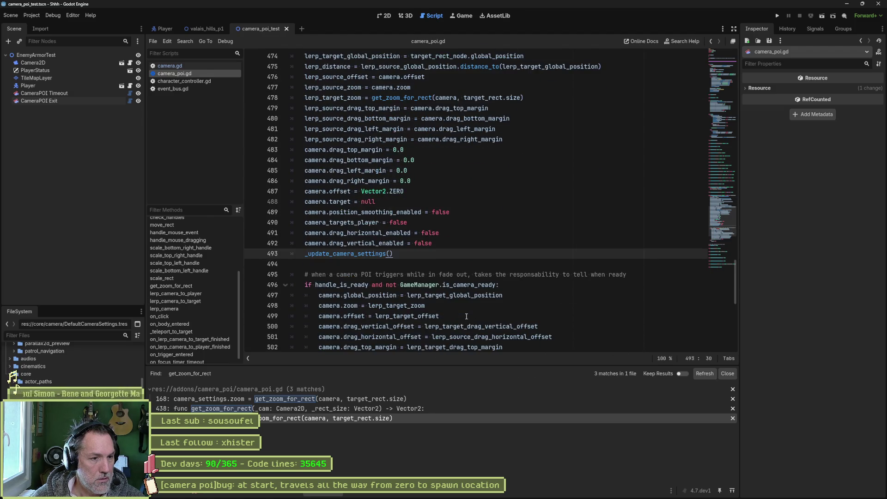
scroll(467, 317, "down", 4)
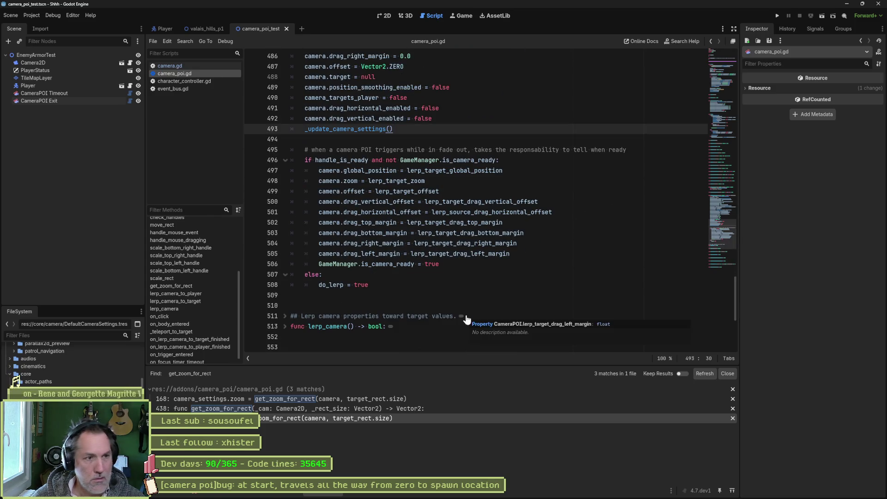
key("F6")
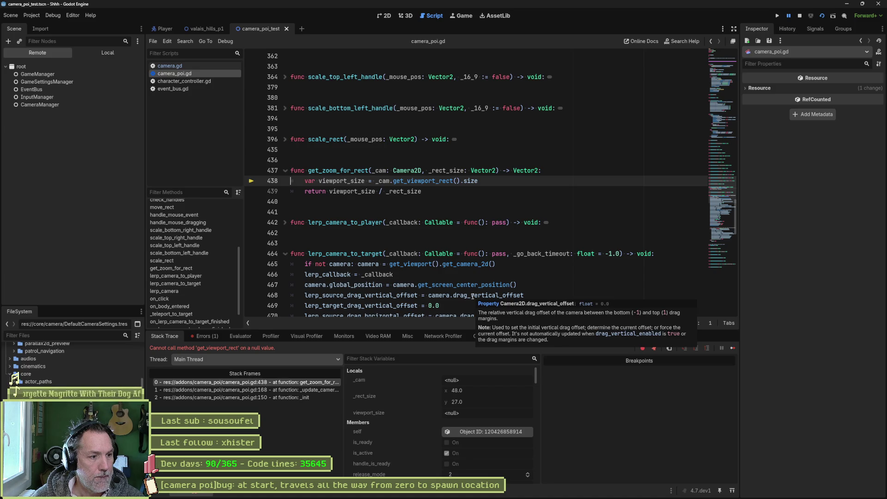
- Trace the error through the _update_camera_settings and _init (line 150) stack frames
left_click(301, 390)
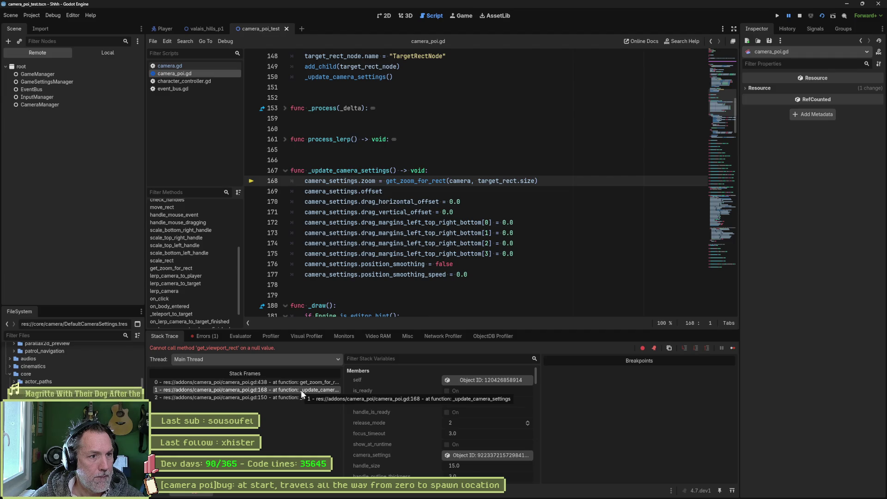
left_click(303, 397)
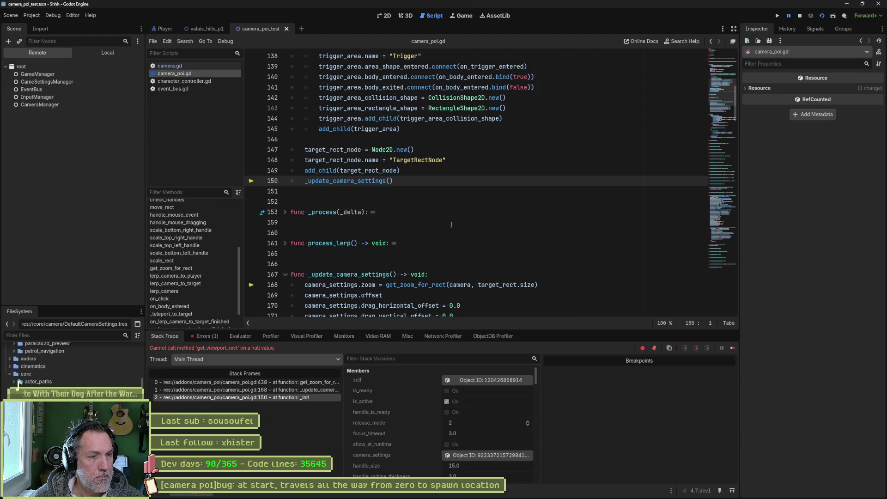
scroll(438, 221, "up", 5)
scroll(438, 221, "down", 3)
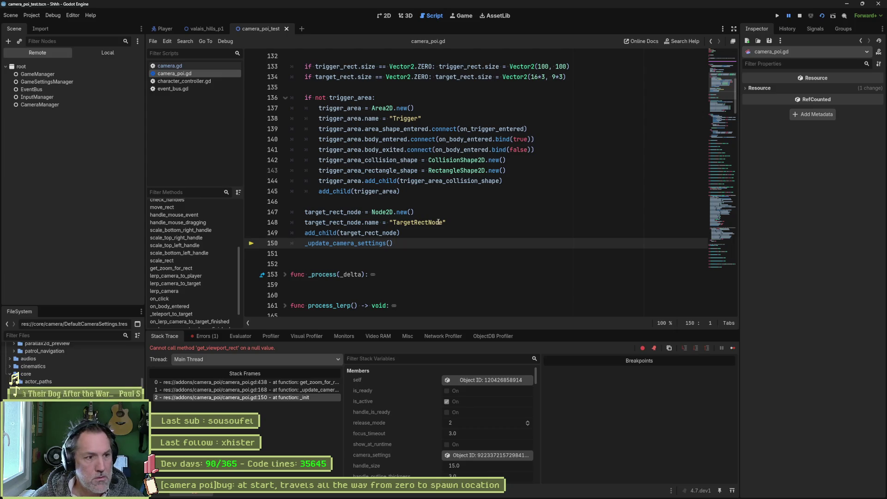
- Stop the run, cut the _update_camera_settings() call from _init, and rerun the scene
key("F8")
key("ctrl+x")
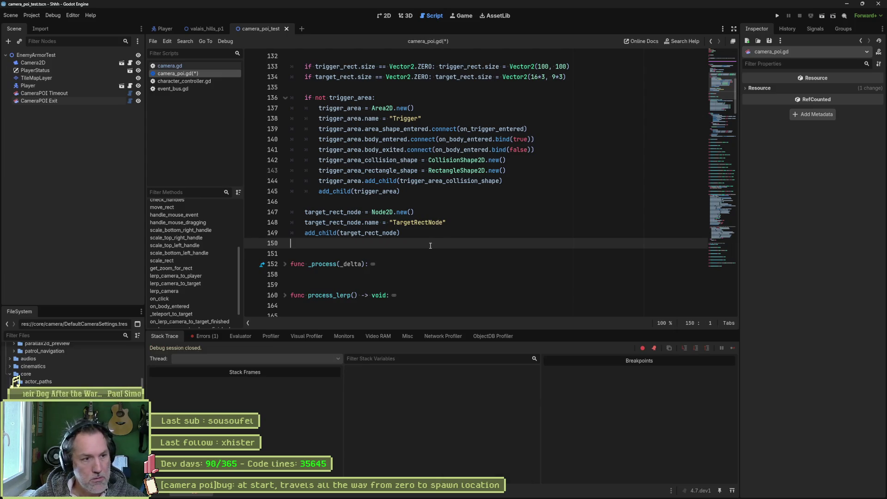
key("F6")
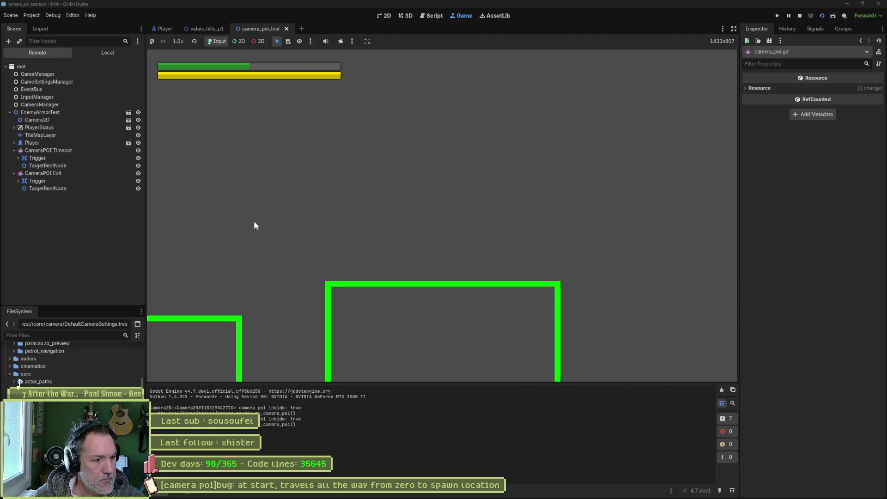
- Inspect the running CameraPOI Timeout node's camera settings resource
left_click(56, 152)
scroll(773, 260, "down", 5)
scroll(800, 365, "down", 10)
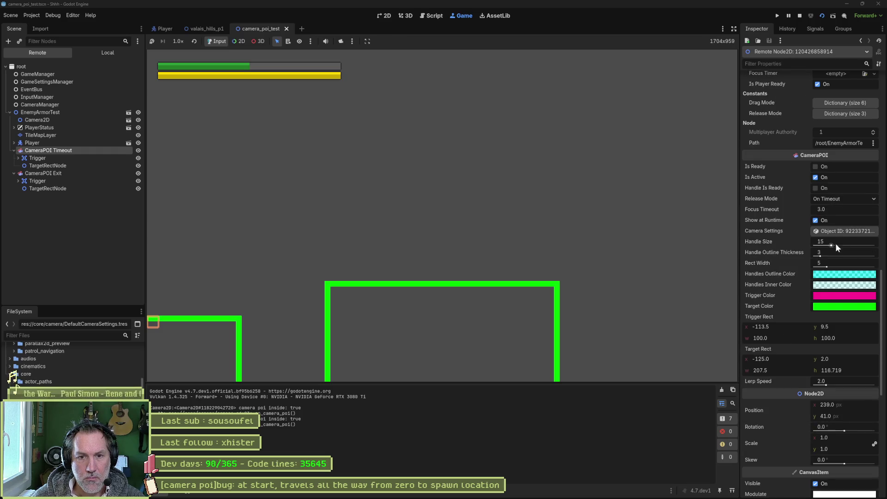
left_click(847, 231)
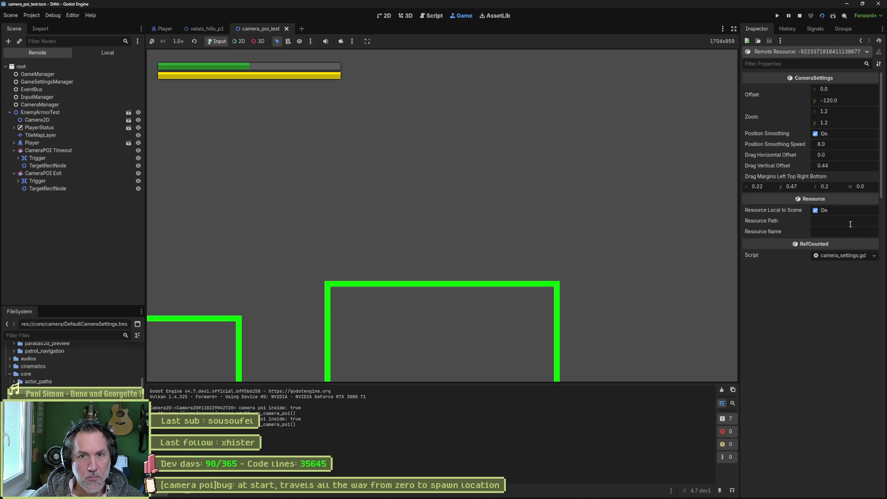
- Select CameraPOI Exit and filter its Inspector for 'camera settings' to view the resource
left_click(61, 171)
scroll(801, 218, "down", 10)
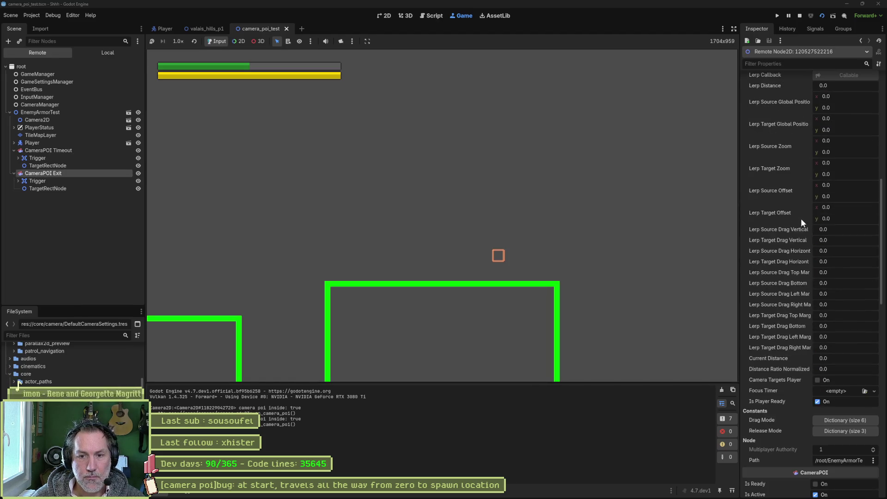
scroll(792, 258, "up", 10)
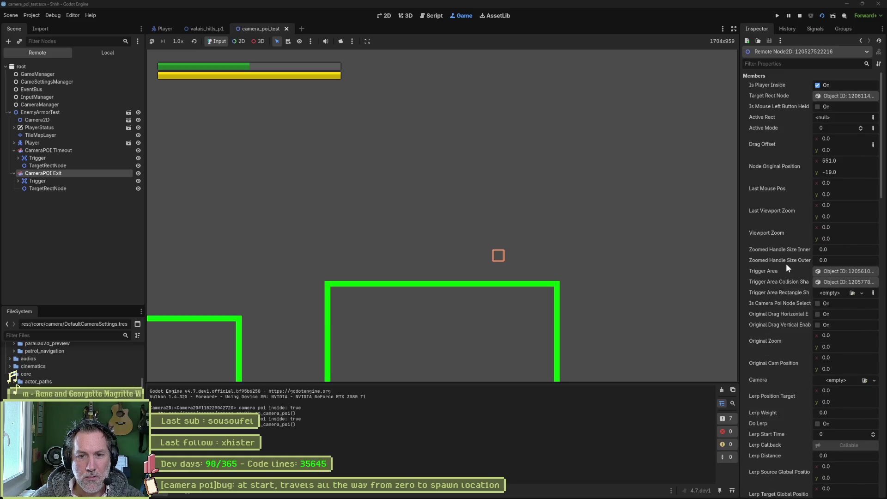
scroll(785, 277, "down", 10)
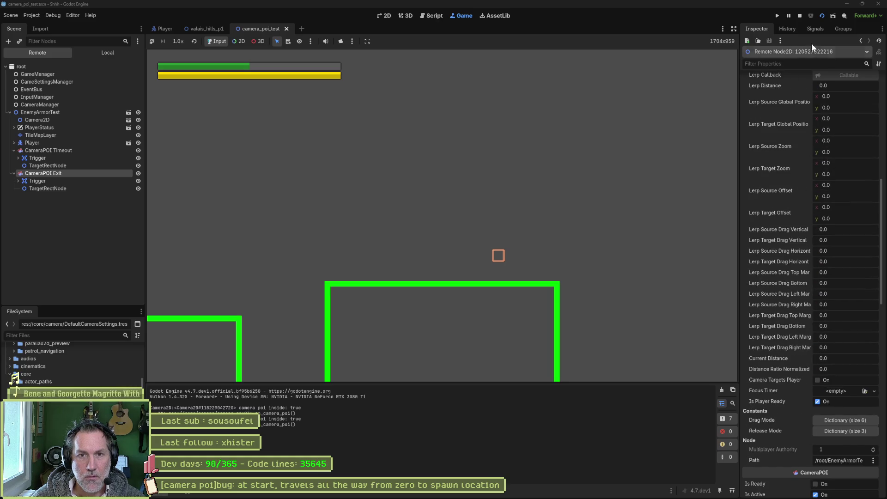
left_click(802, 63)
type("camera settin")
left_click(846, 90)
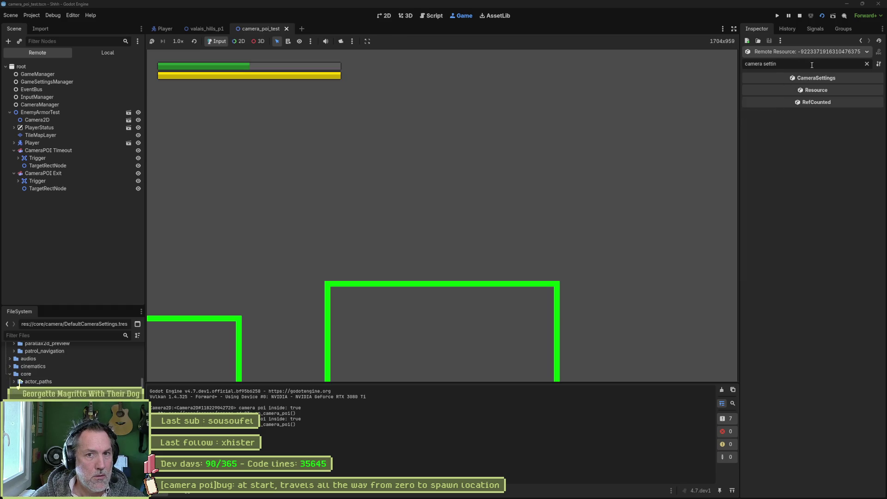
left_click(811, 64)
type("s")
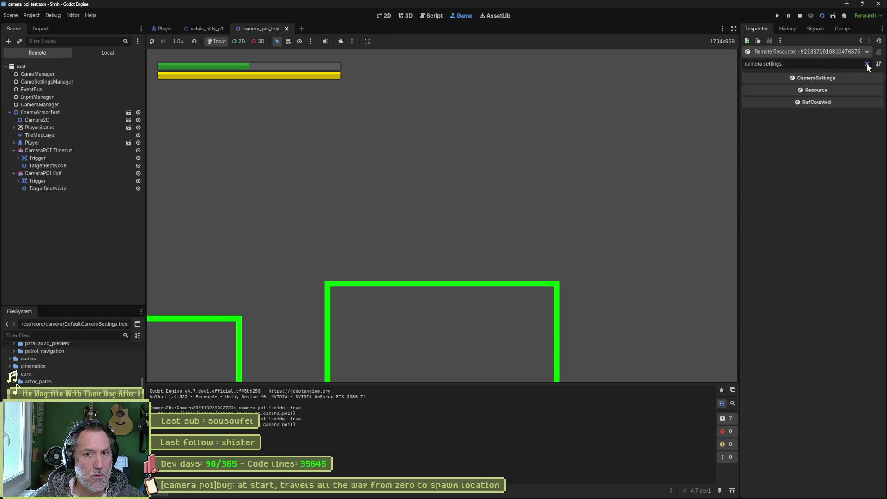
left_click(866, 64)
- Open CameraPOI Exit's live camera settings (zoom 1.2), then stop the game
left_click(88, 173)
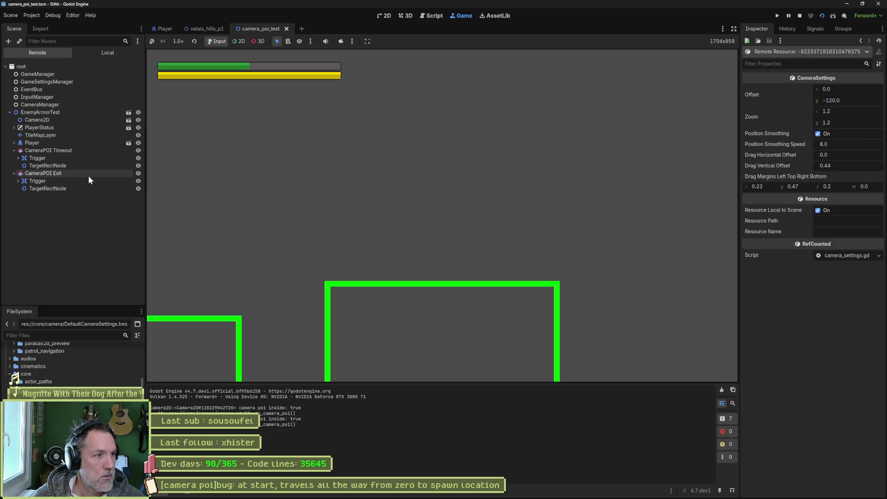
scroll(789, 306, "down", 5)
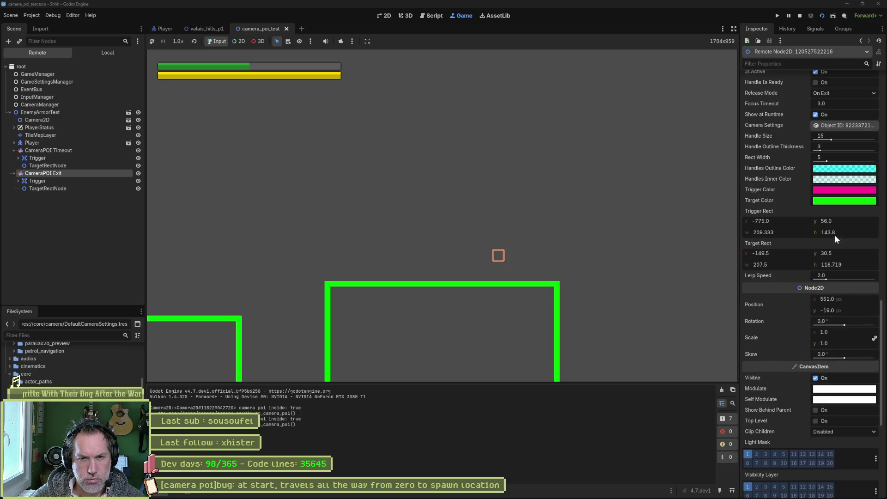
left_click(837, 124)
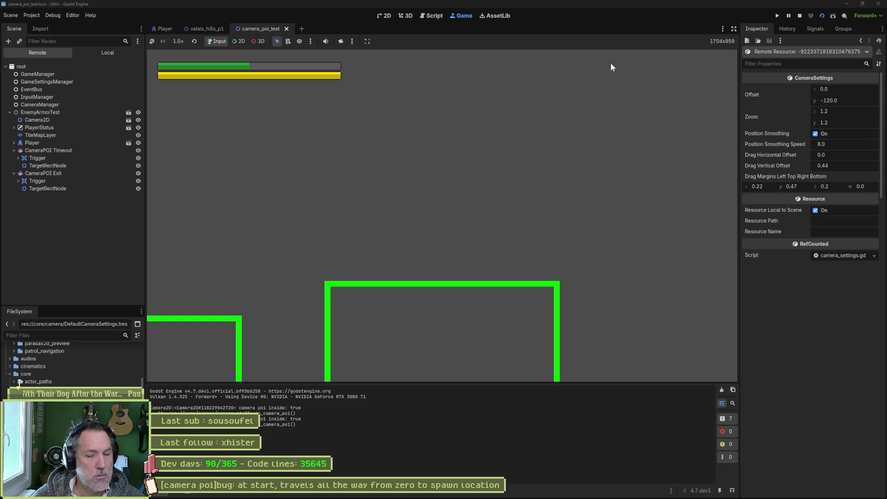
key("F8")
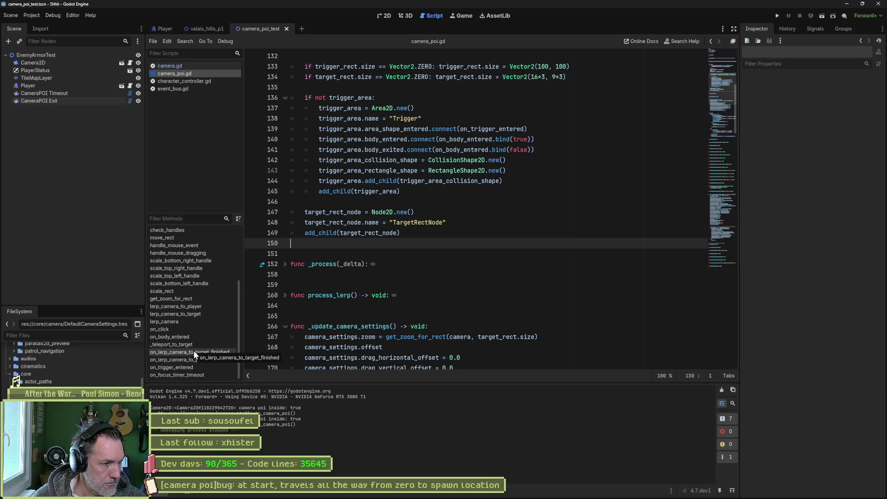
- Follow the call in lerp_camera_to_target to the _update_camera_settings definition, then briefly test-run the scene
left_click(192, 314)
scroll(457, 252, "down", 6)
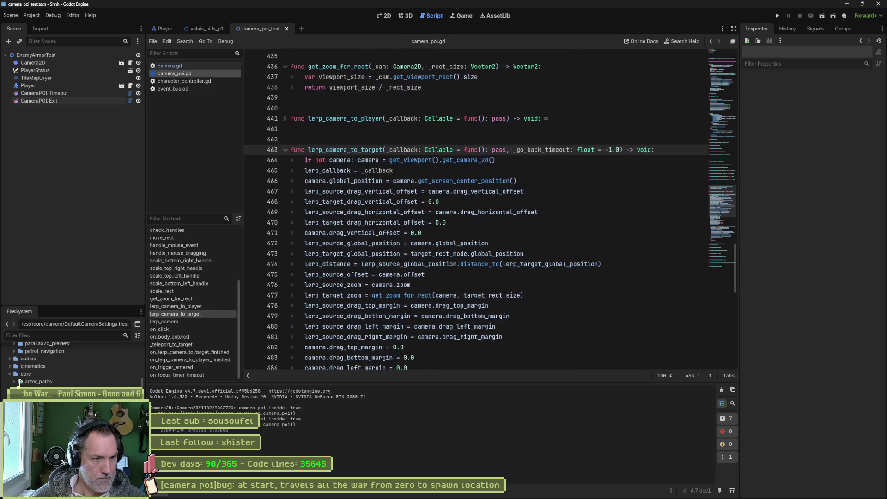
left_click(355, 326, "ctrl")
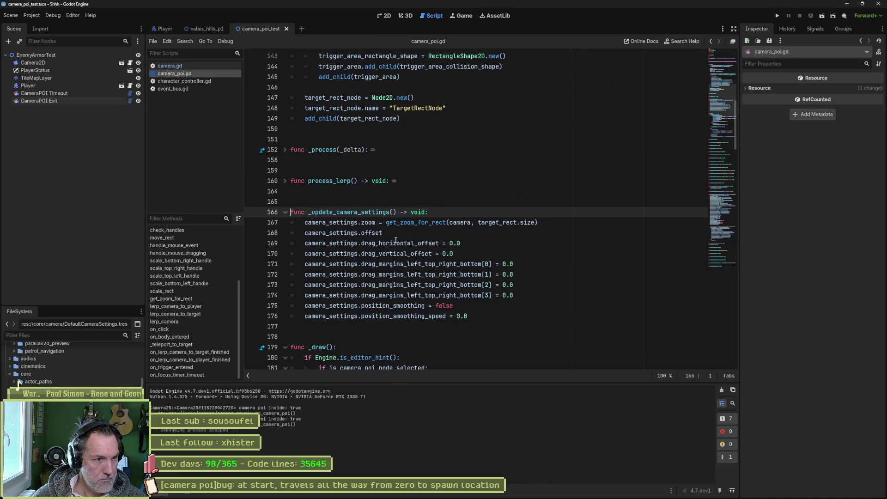
key("F6")
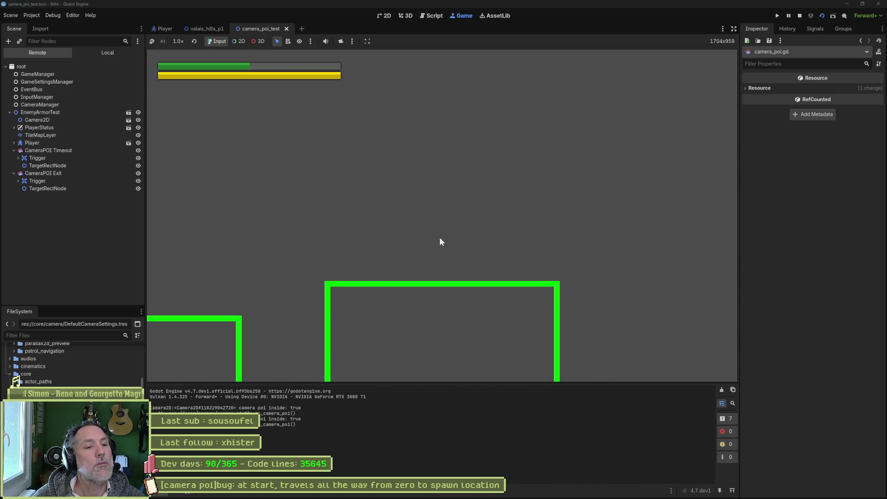
key("F8")
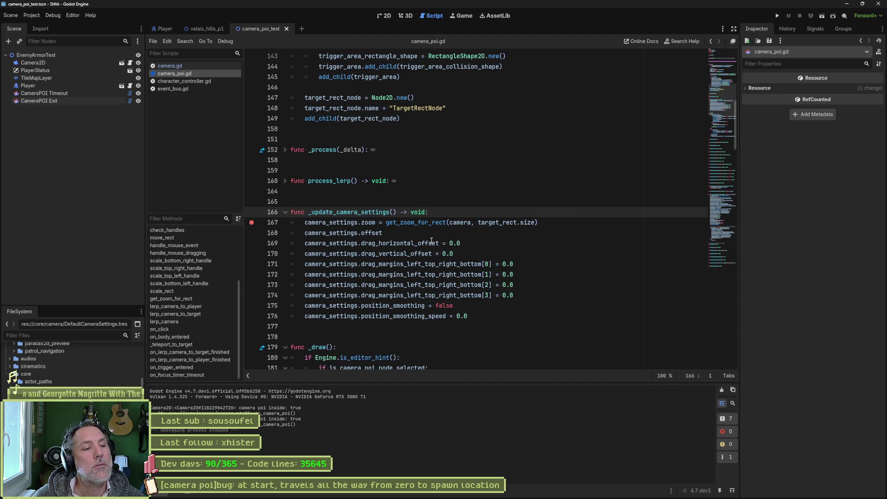
- Find all uses of _update_camera_settings and go to its call on line 492
mouse_move(431, 242)
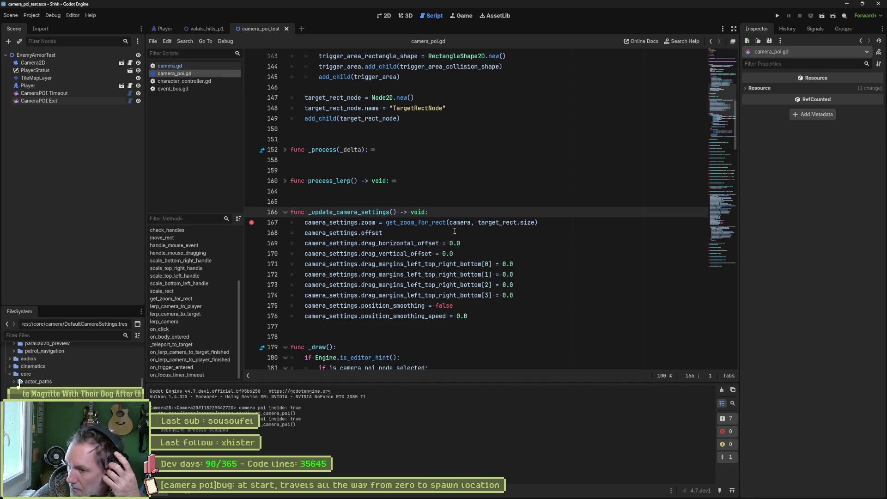
double_click(383, 213)
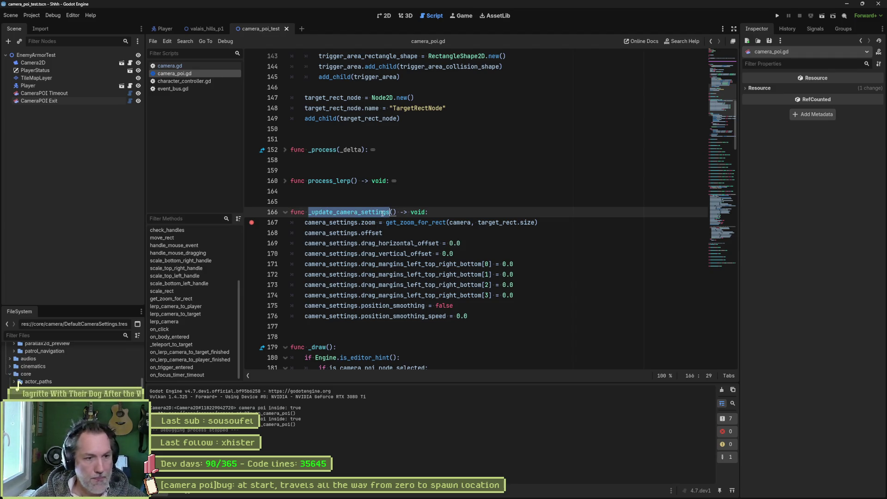
key("ctrl+shift+f")
left_click(444, 284)
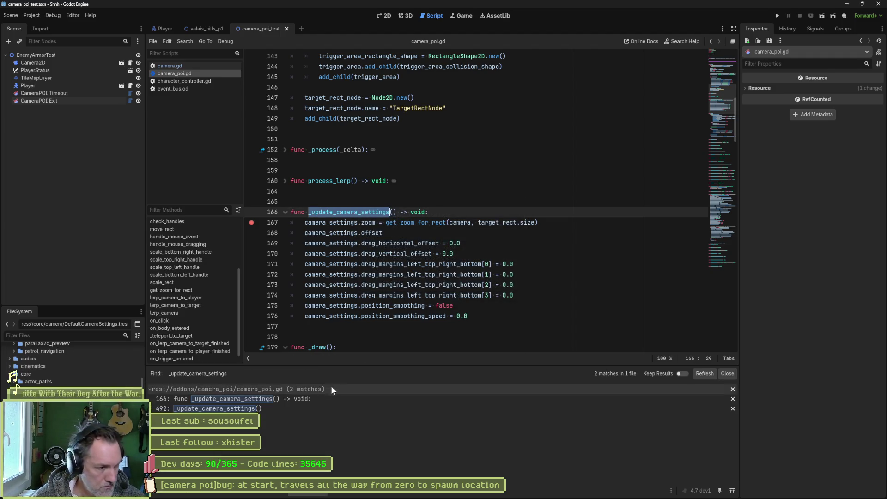
left_click(314, 409)
scroll(396, 273, "up", 5)
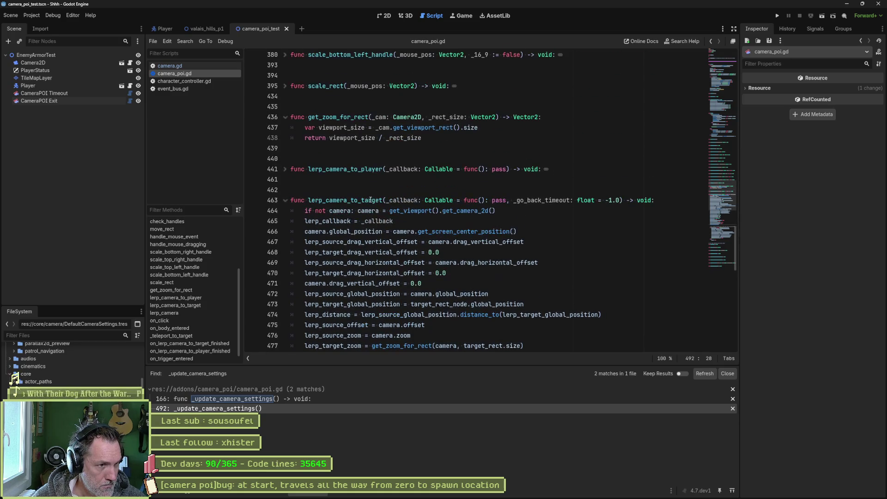
left_click(369, 196)
- Find all uses of lerp_camera_to_target and view the line 570 call in on_body_entered
double_click(367, 200)
key("ctrl+shift+f")
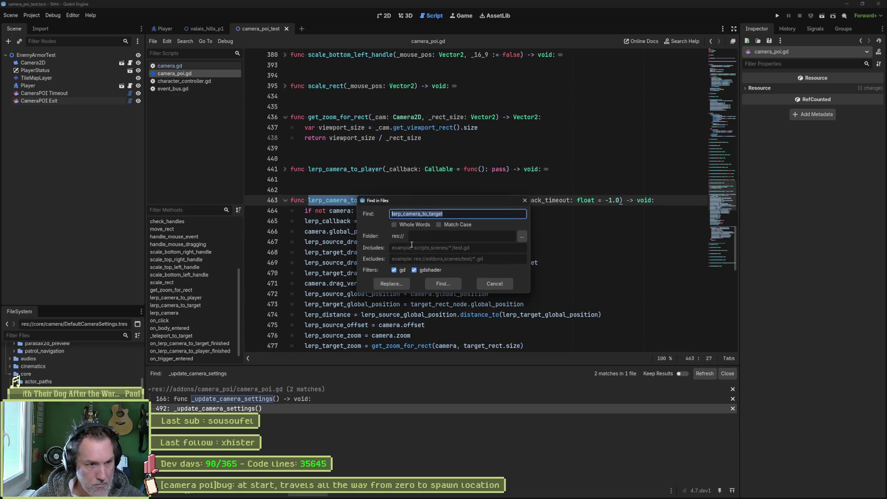
key("Return")
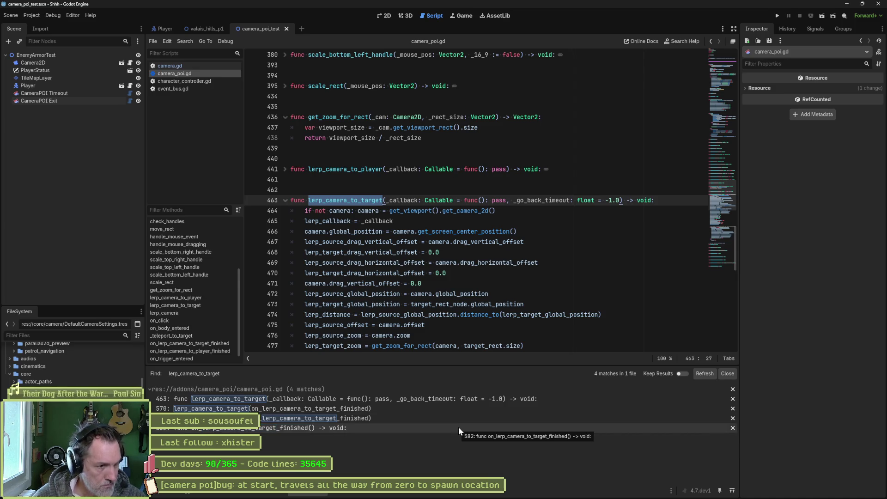
left_click(403, 410)
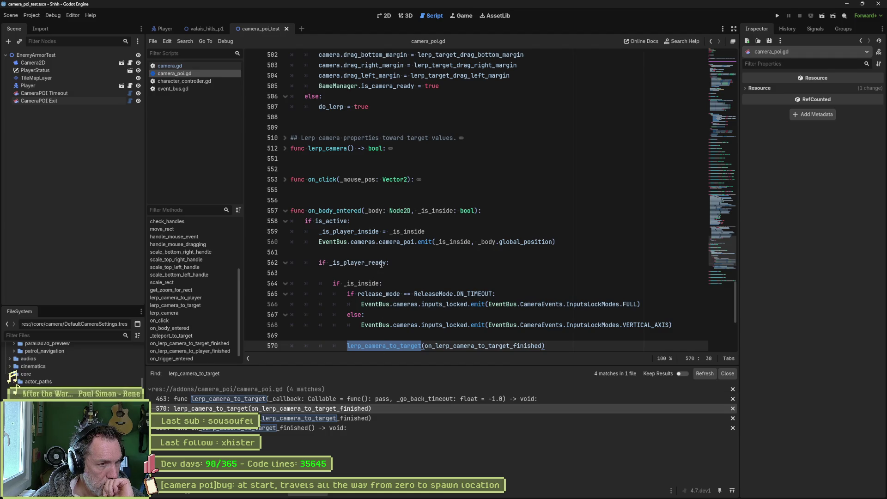
scroll(379, 262, "down", 3)
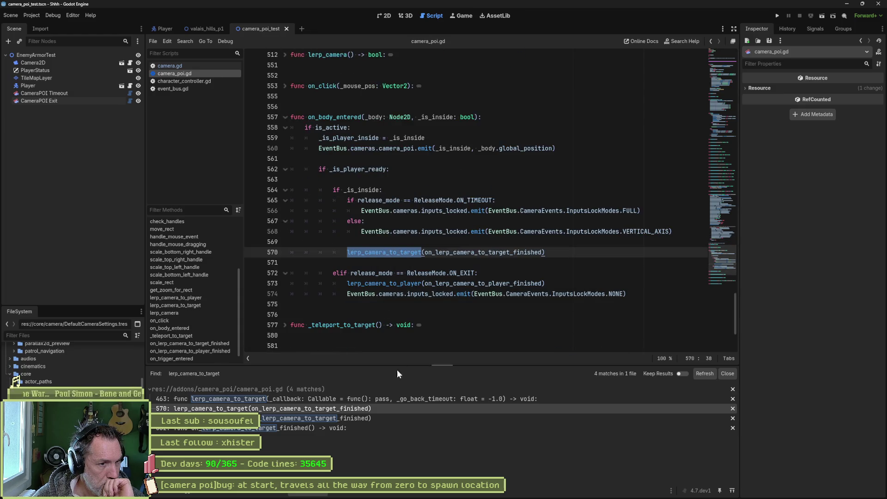
left_click(354, 419)
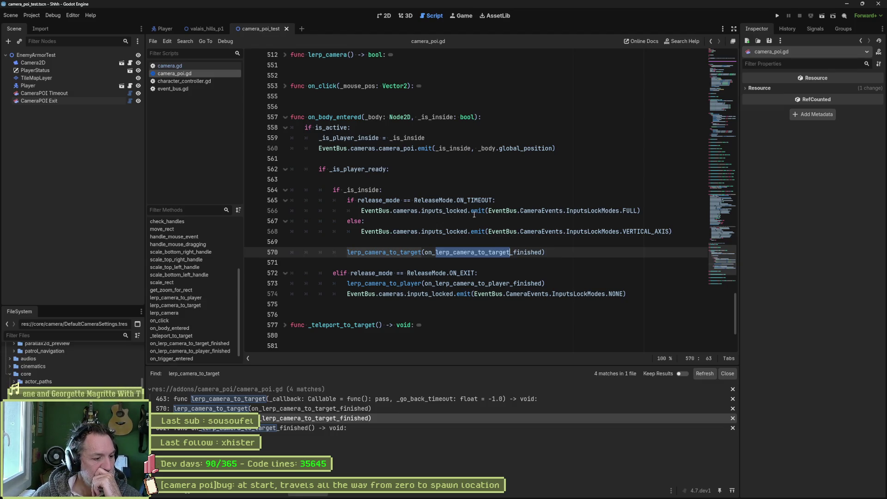
- Return to the _update_camera_settings function definition
mouse_move(491, 209)
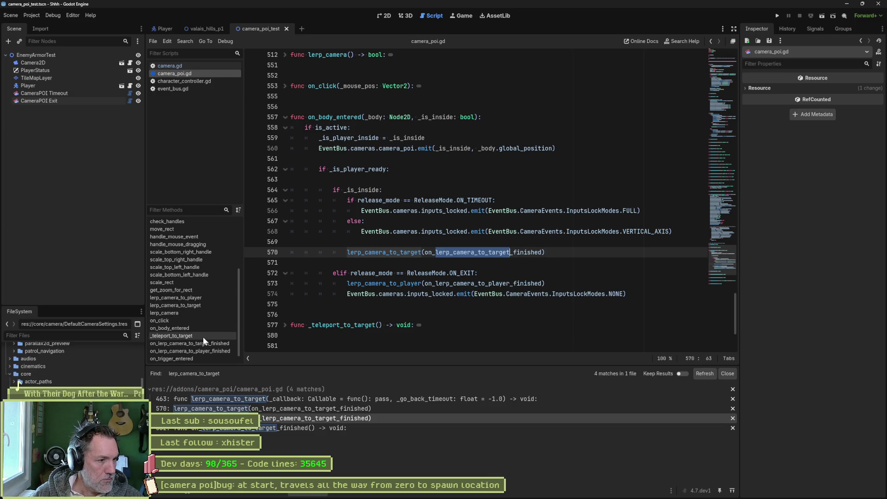
scroll(204, 337, "down", 1)
scroll(202, 334, "up", 3)
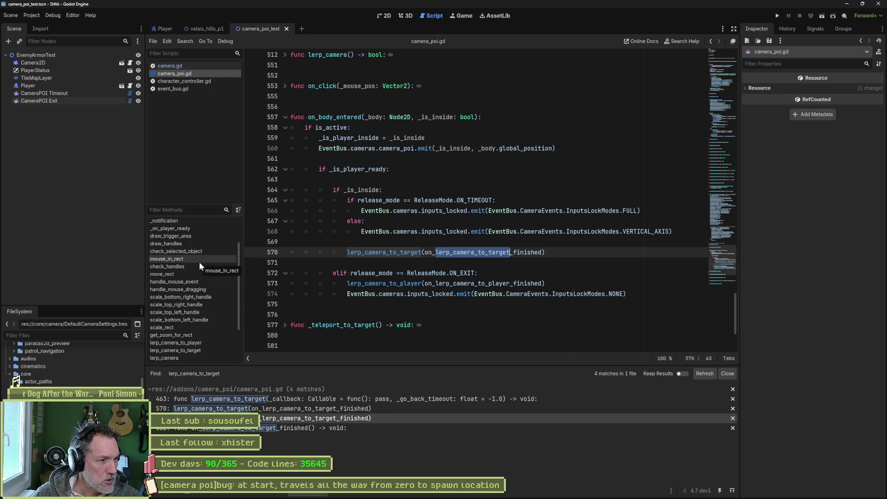
scroll(200, 264, "up", 1)
scroll(199, 260, "up", 1)
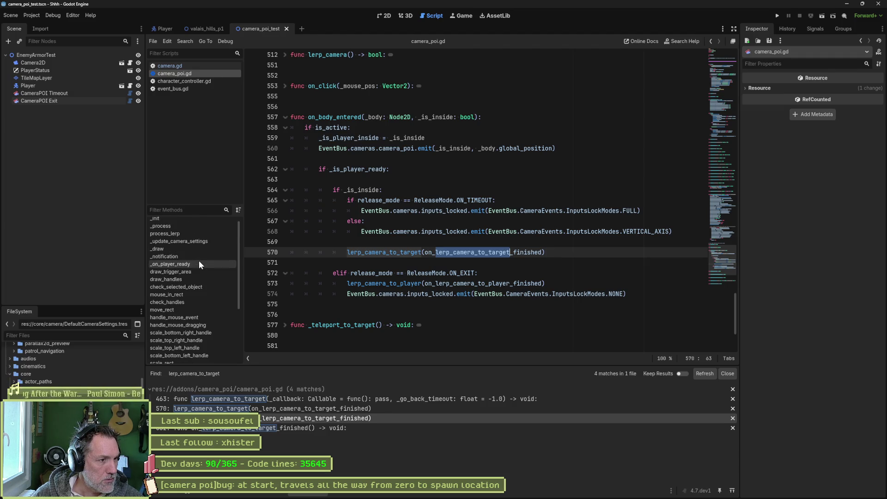
left_click(212, 240)
- Search for _update_camera_settings and delete its call on line 492
double_click(365, 202)
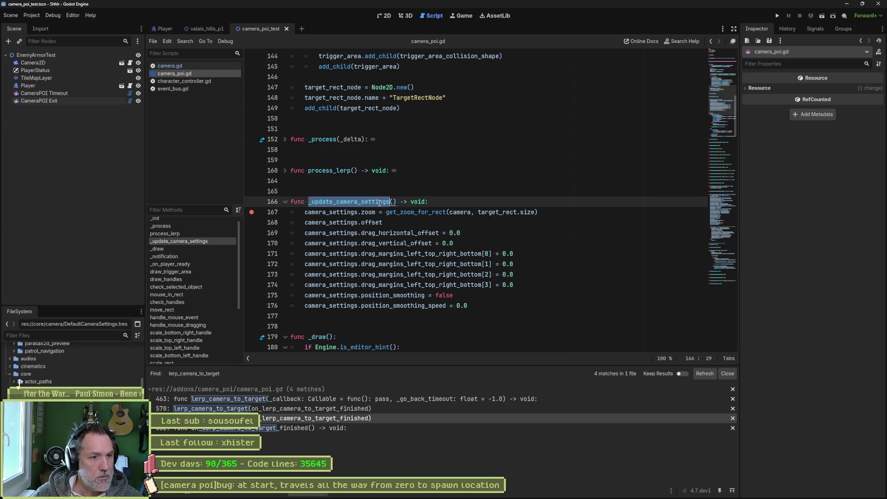
key("ctrl+shift+f")
left_click(453, 287)
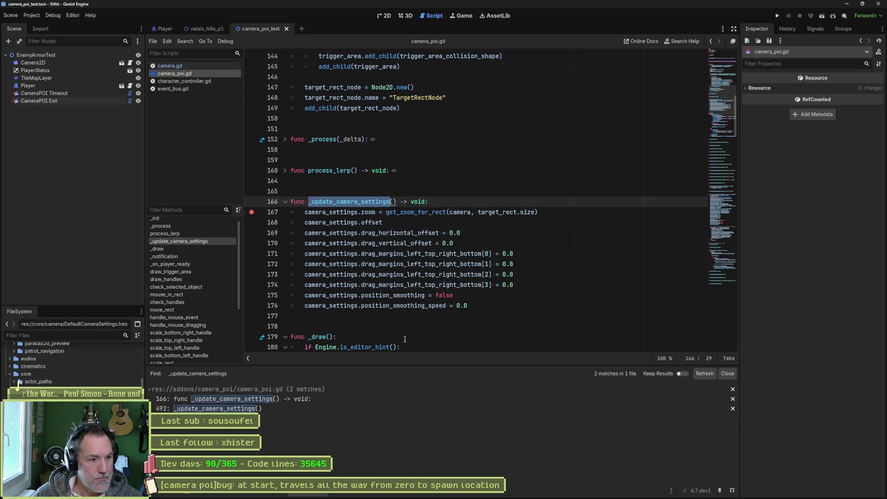
left_click(310, 409)
left_click(448, 334)
key("shift+Down")
key("BackSpace")
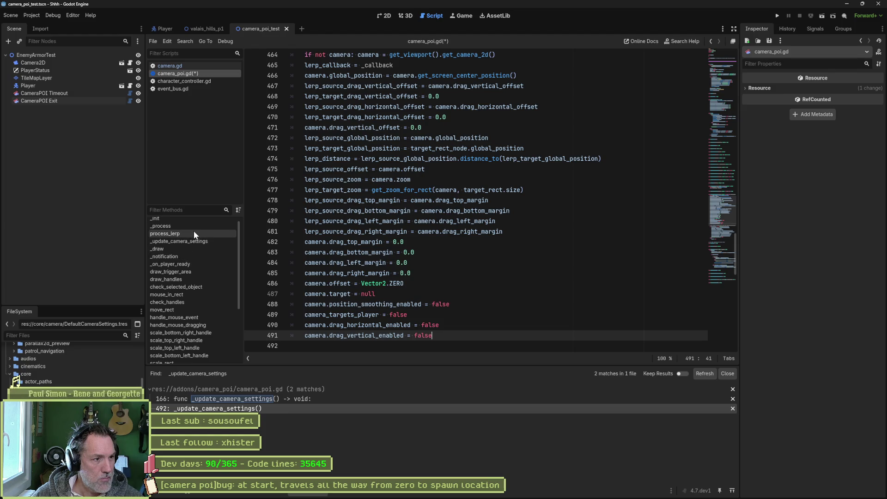
- Add _update_camera_settings() below _is_player_ready = true in _on_player_ready and run the scene
scroll(193, 231, "up", 1)
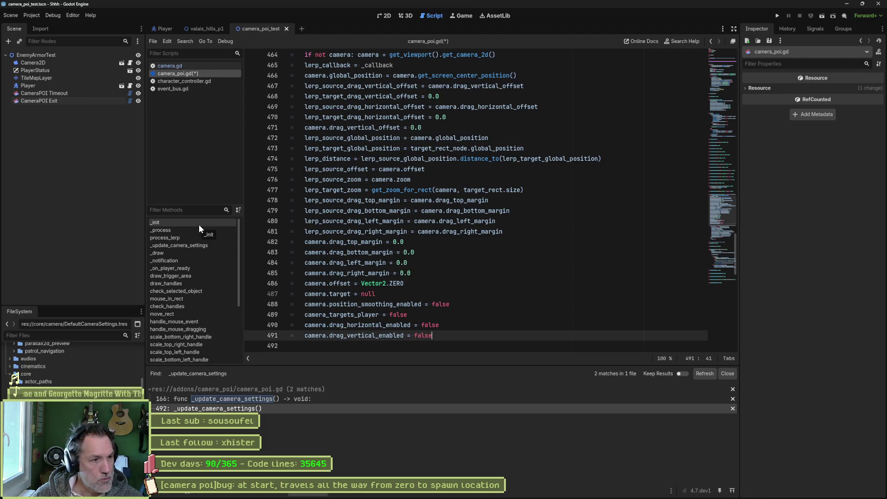
left_click(190, 268)
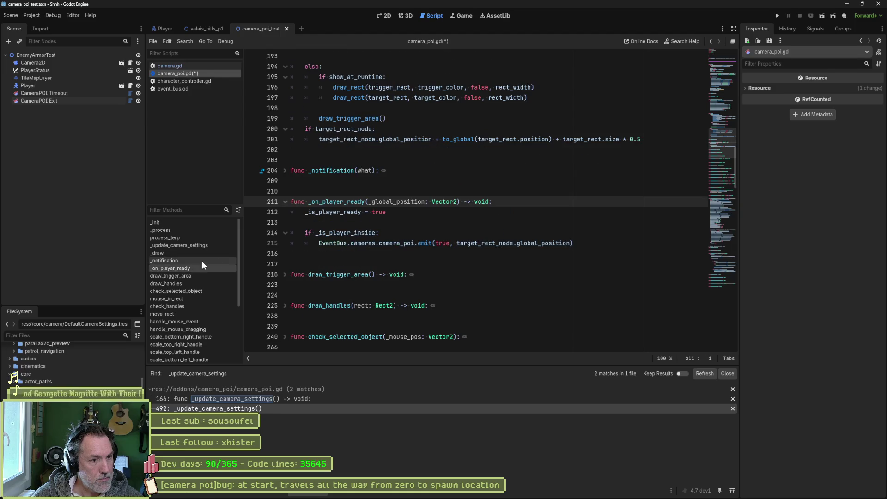
left_click(398, 215)
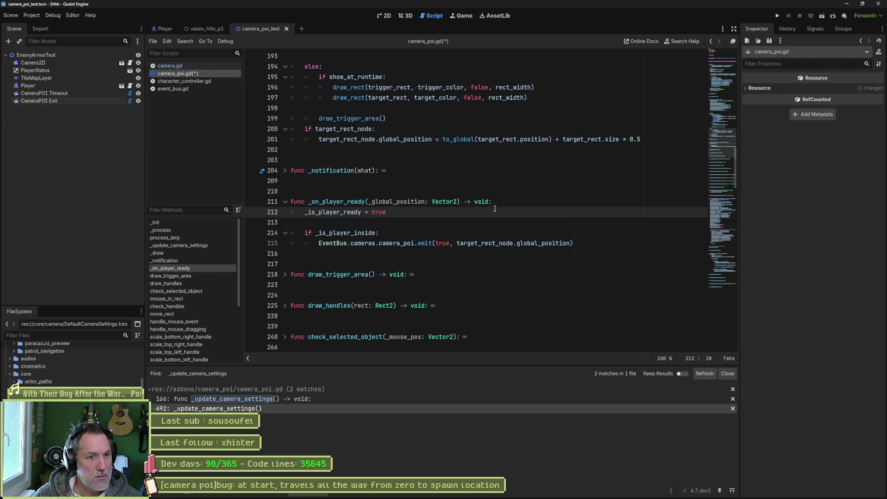
double_click(492, 243)
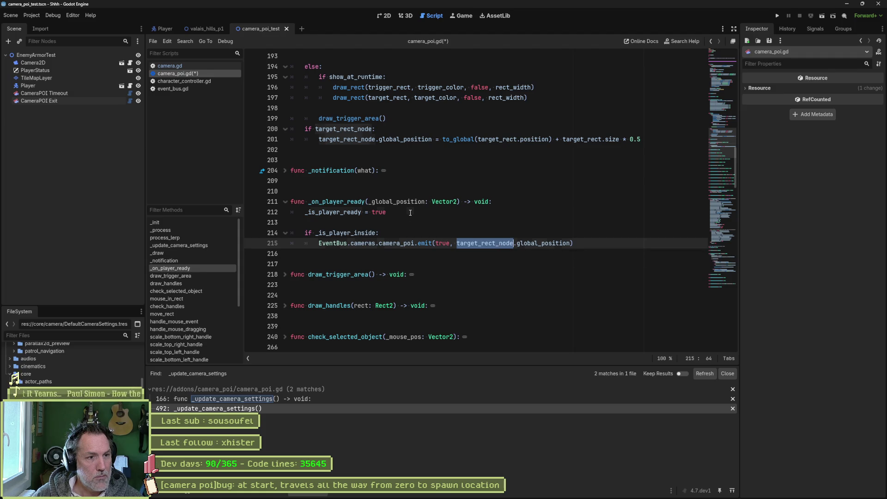
left_click(413, 215)
key("Return")
key("Return")
type("_update_camera_settings()")
key("F6")
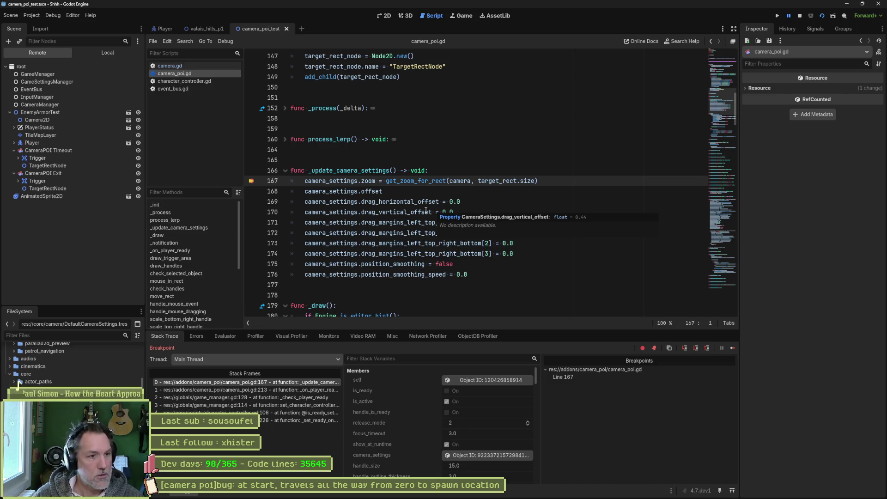
- Remove the line 167 breakpoint, resume, and inspect stack frames at lines 438, 167 and 213
left_click(252, 181)
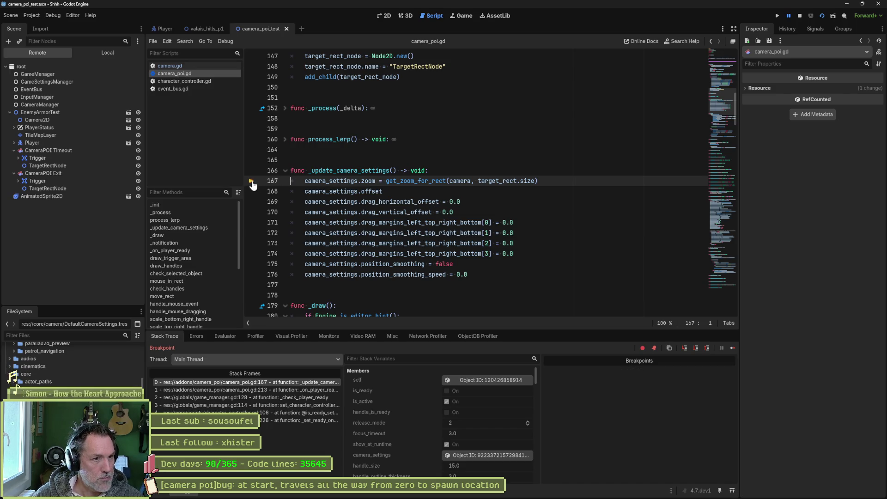
left_click(732, 348)
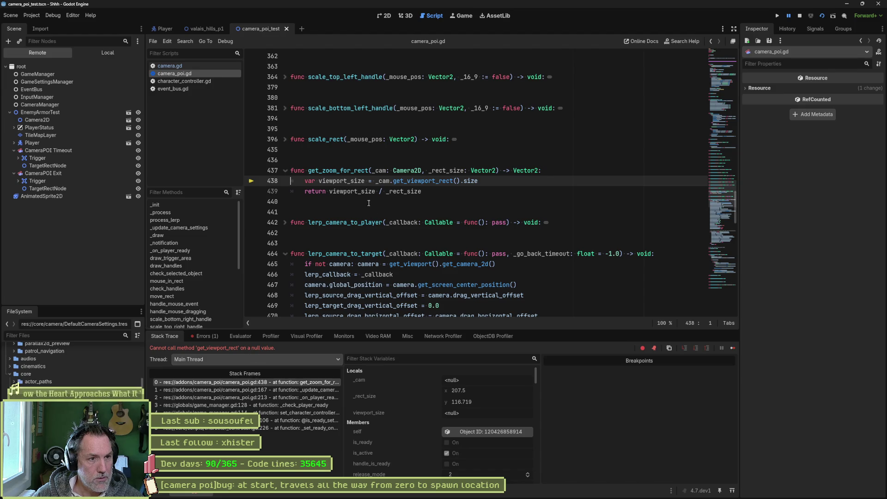
left_click(301, 390)
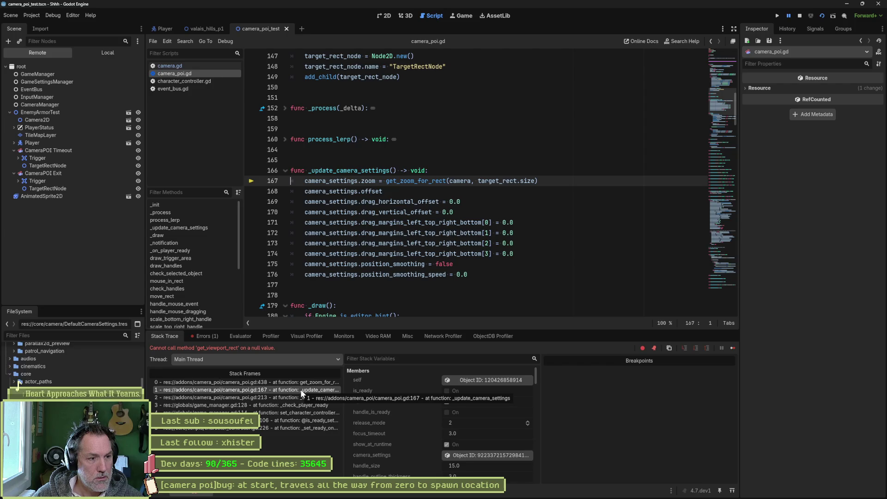
left_click(266, 398)
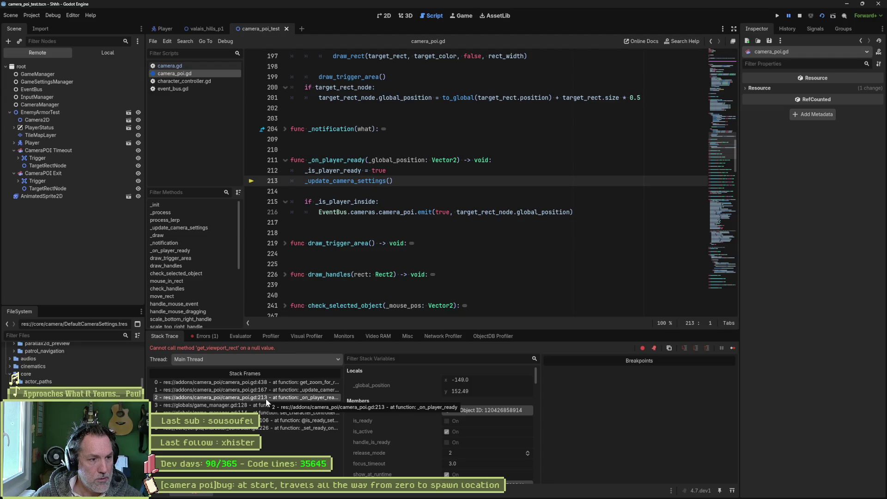
left_click(268, 390)
left_click(277, 382)
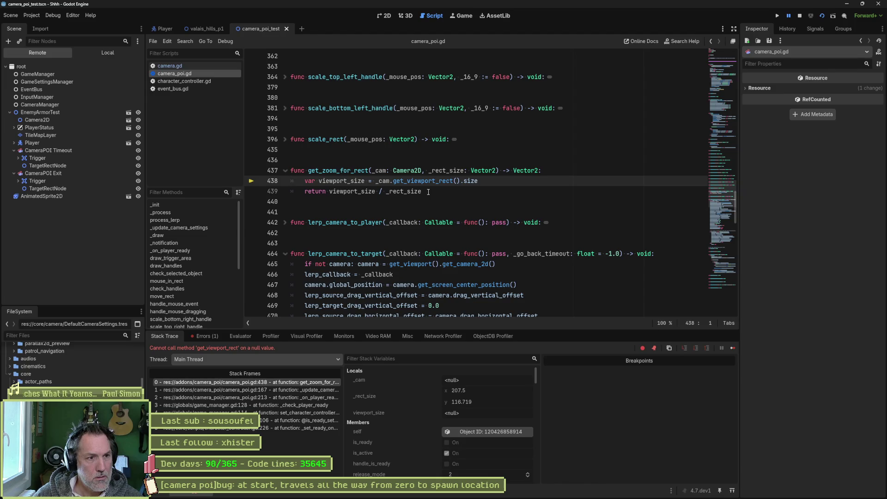
left_click(304, 389)
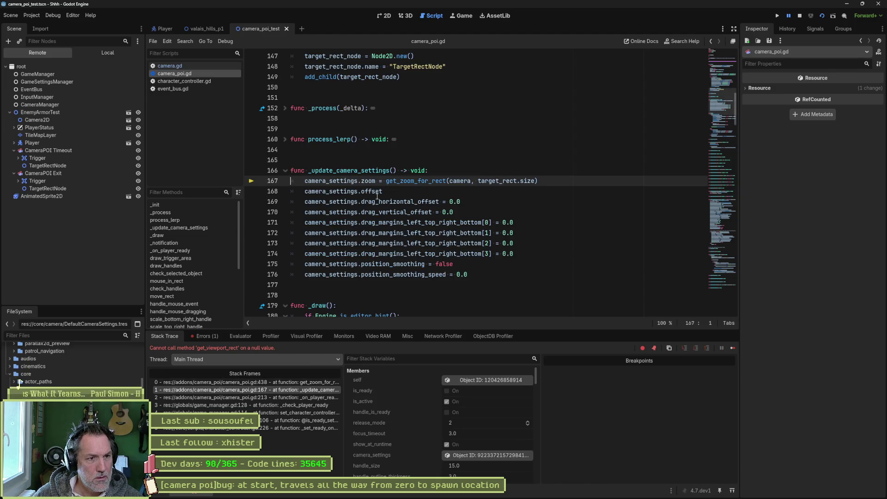
mouse_move(465, 181)
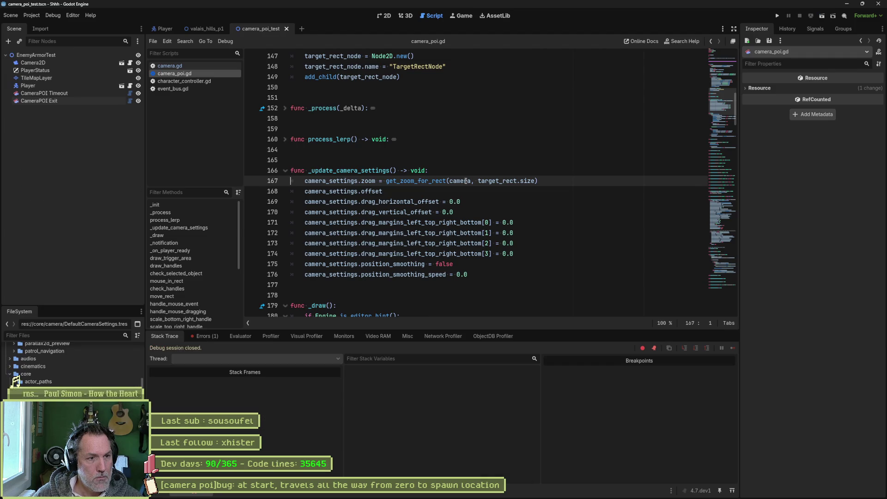
- Search the whole project for 'camera' using Find in Files
scroll(439, 213, "down", 4)
scroll(439, 213, "down", 4)
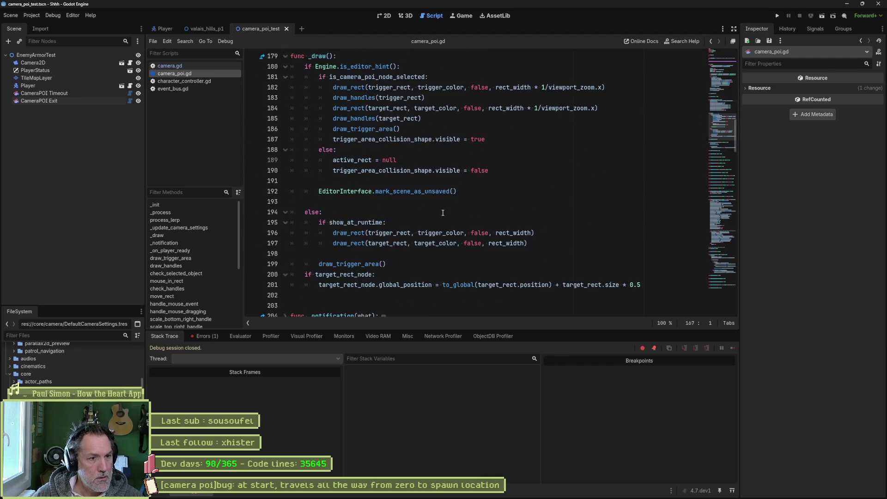
scroll(442, 214, "down", 9)
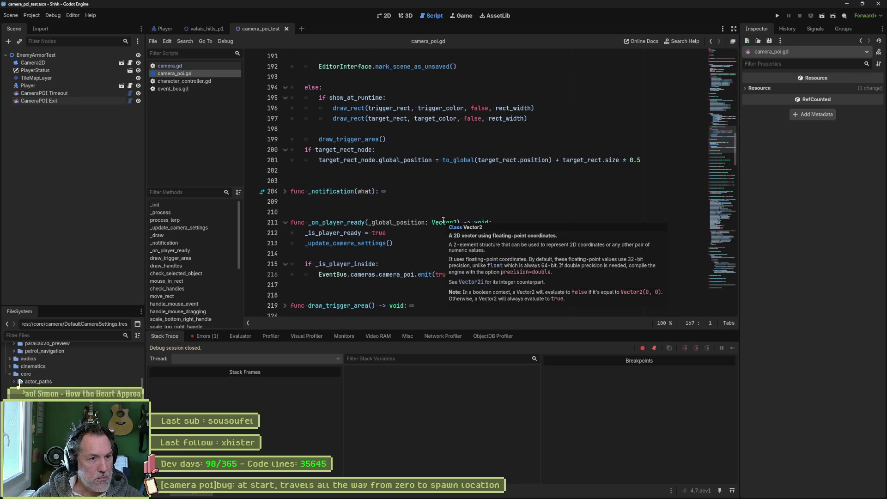
scroll(443, 223, "down", 7)
scroll(437, 220, "up", 20)
scroll(406, 220, "up", 1)
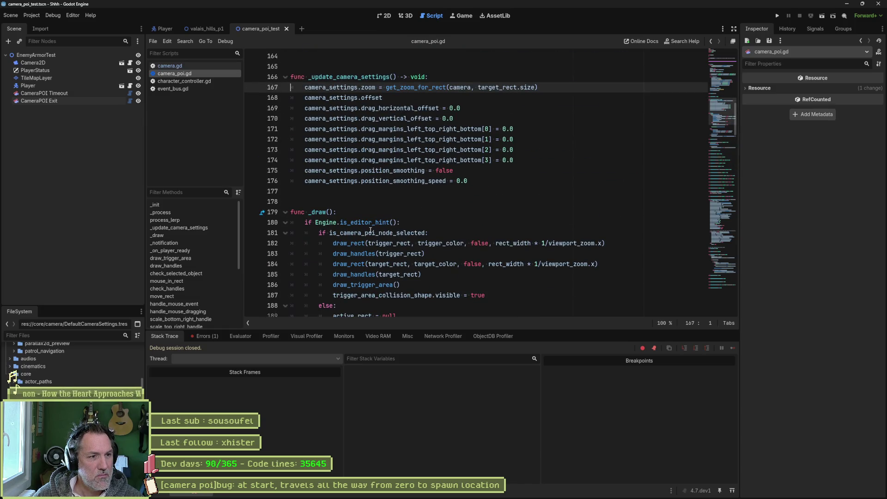
double_click(328, 87)
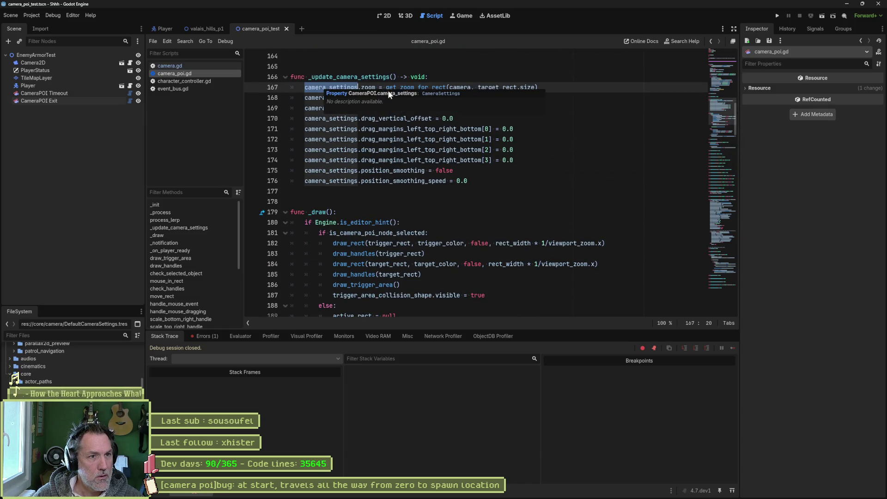
double_click(460, 87)
key("ctrl+shift+f")
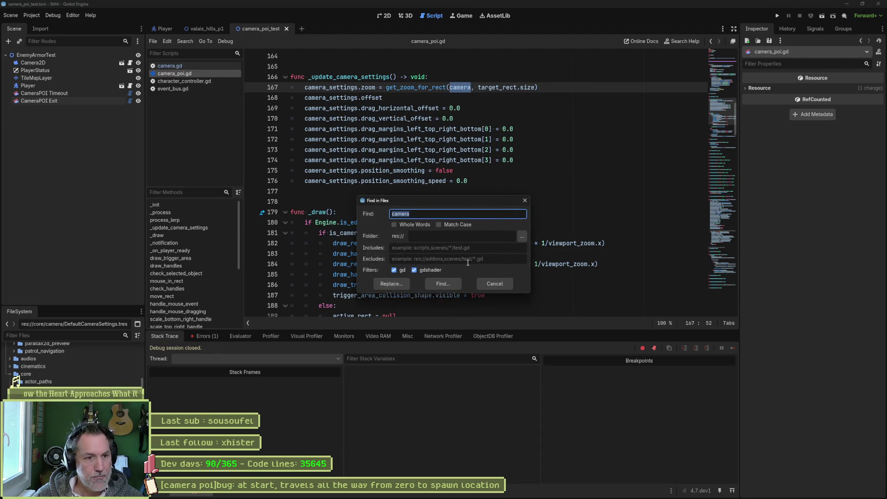
key("Return")
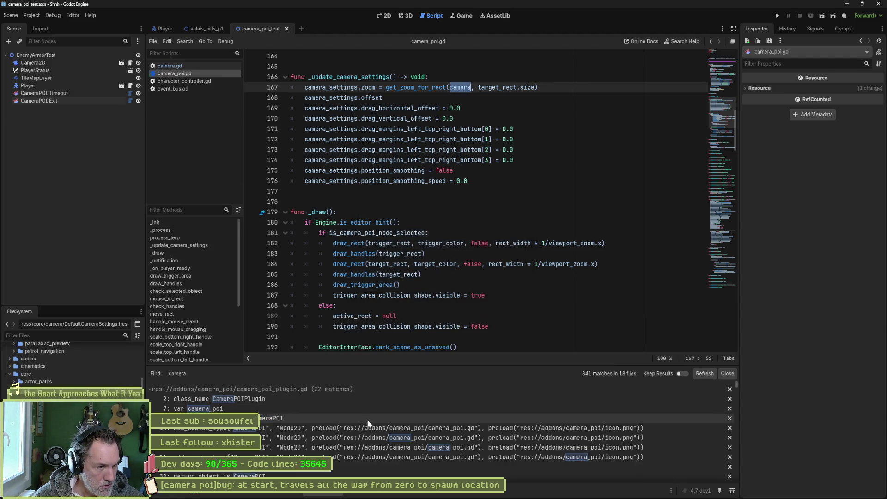
- Scroll the results and open the null-camera guard in lerp_camera_to_player at line 443
scroll(366, 420, "down", 1)
scroll(368, 420, "down", 3)
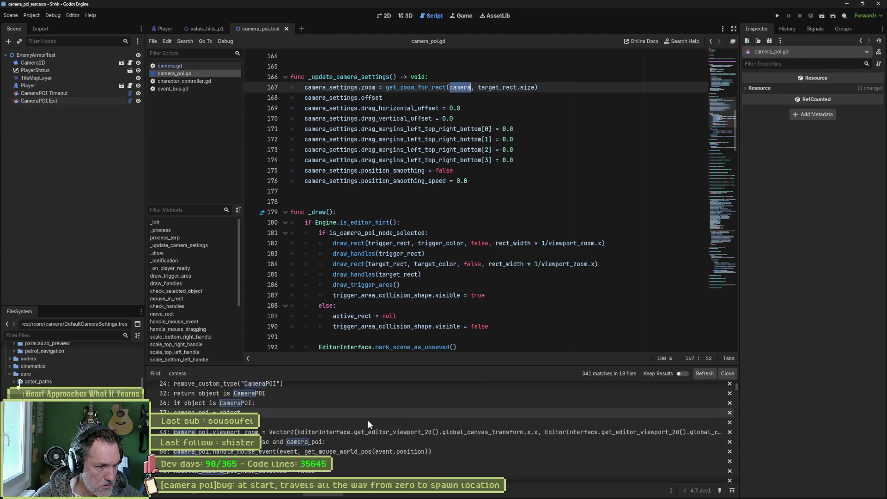
scroll(366, 422, "down", 5)
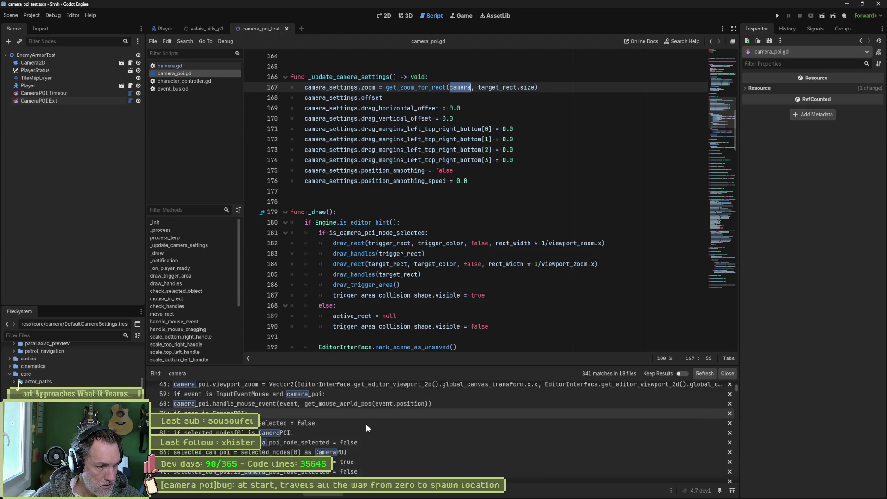
scroll(365, 424, "down", 4)
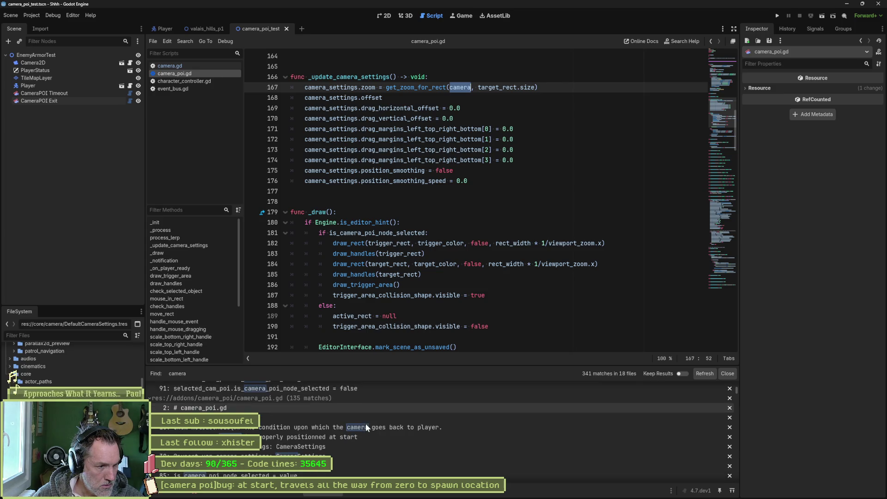
scroll(363, 423, "down", 2)
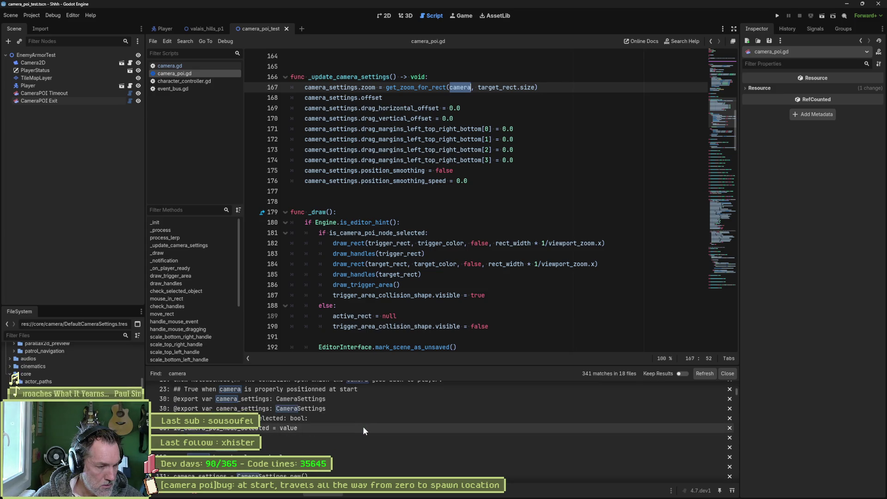
scroll(363, 426, "down", 4)
scroll(362, 435, "down", 5)
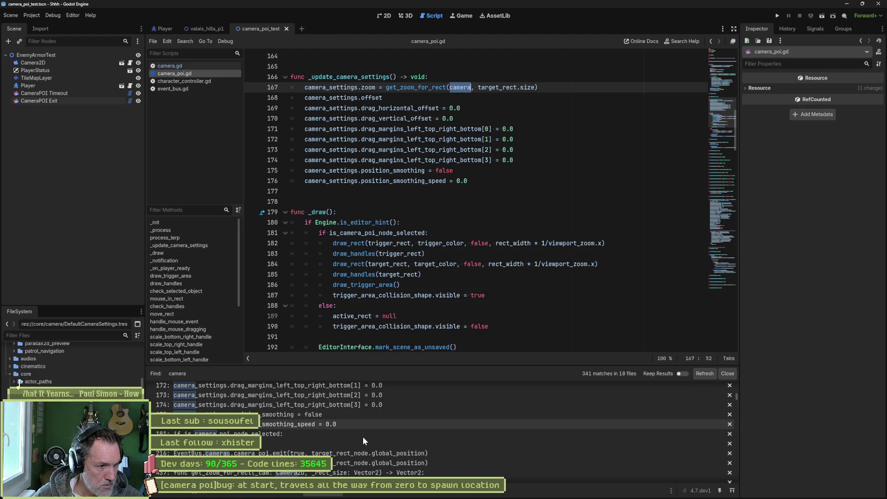
scroll(365, 439, "down", 3)
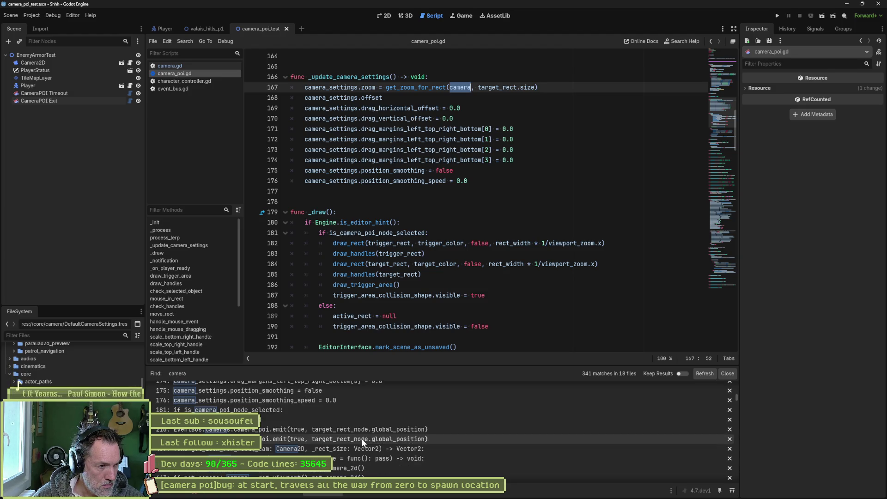
scroll(381, 449, "down", 1)
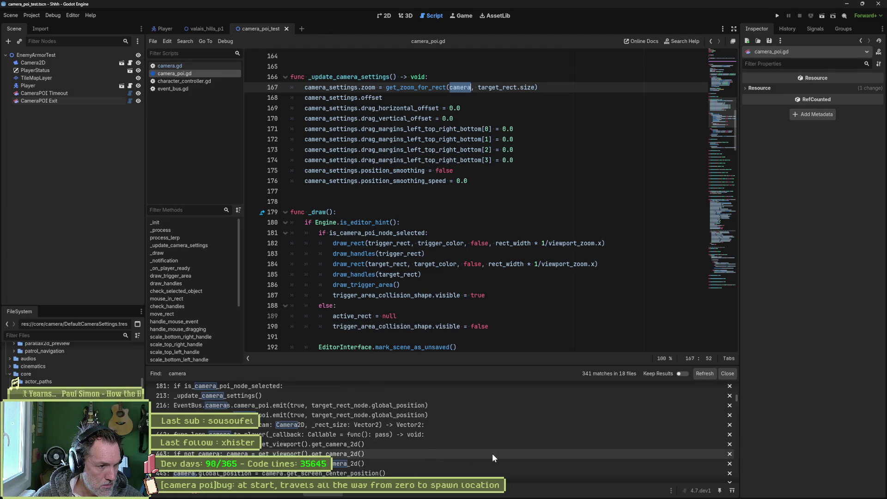
left_click(361, 445)
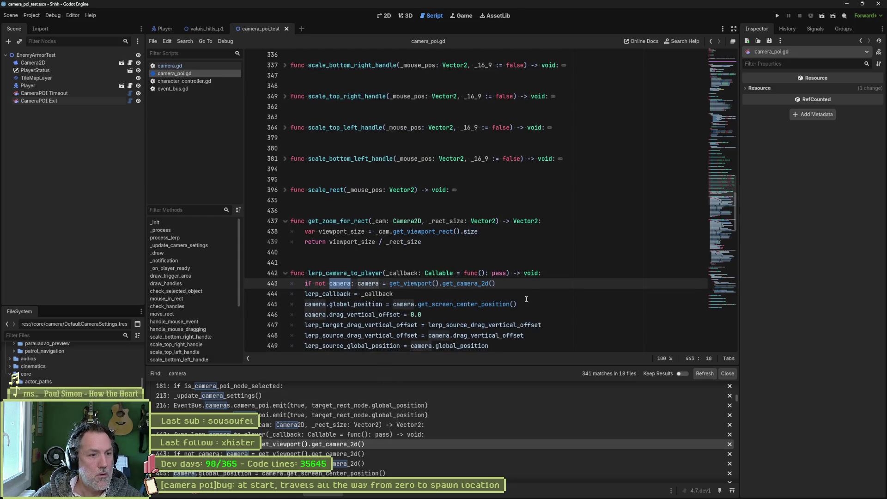
- Select the guard line and locate the null-value error at line 438 via the Errors tab
left_click_drag(526, 283, 545, 273)
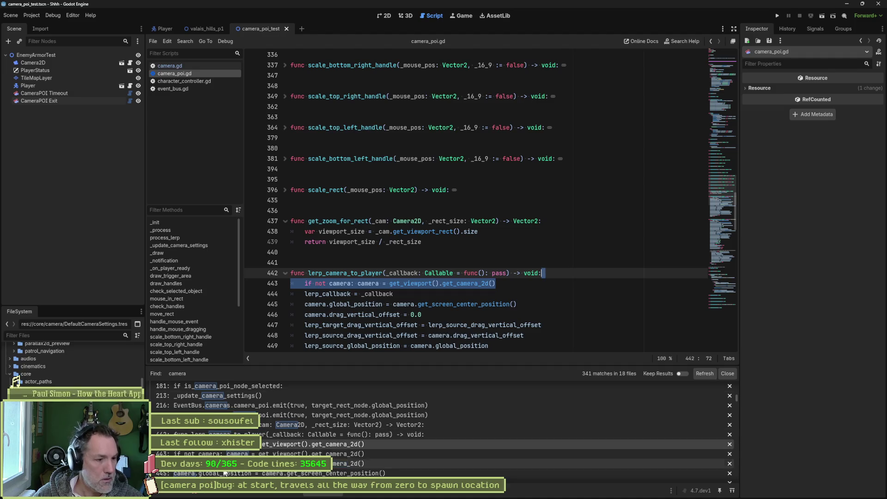
left_click(203, 492)
left_click(205, 337)
left_click(243, 363)
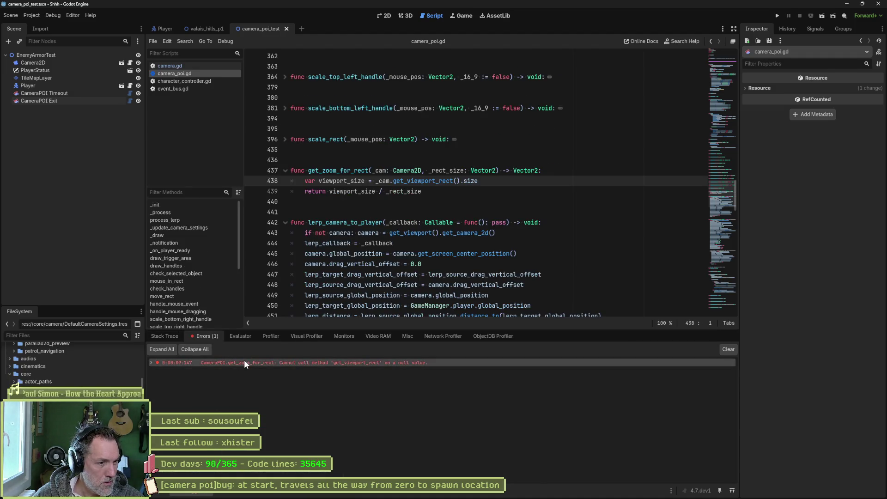
- Paste `if not camera: camera = get_viewport().get_camera_2d()` as get_zoom_for_rect's first line
left_click(456, 180)
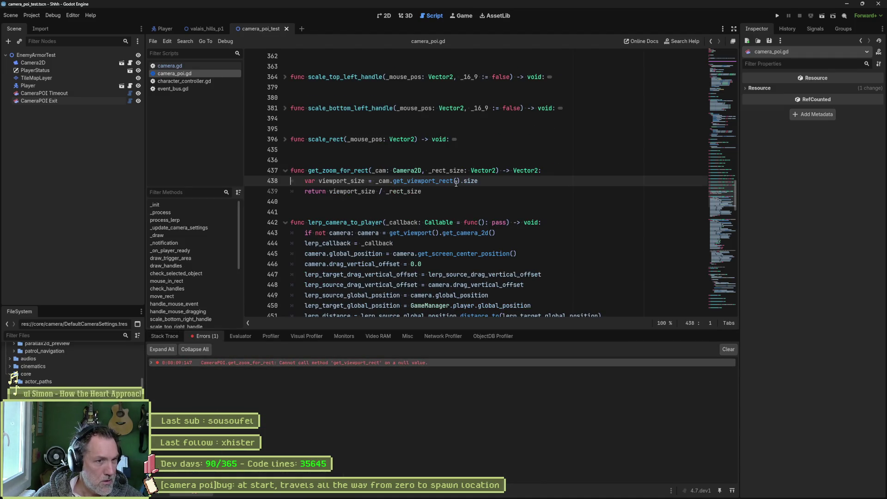
left_click(553, 171)
key("Return")
key("ctrl+v")
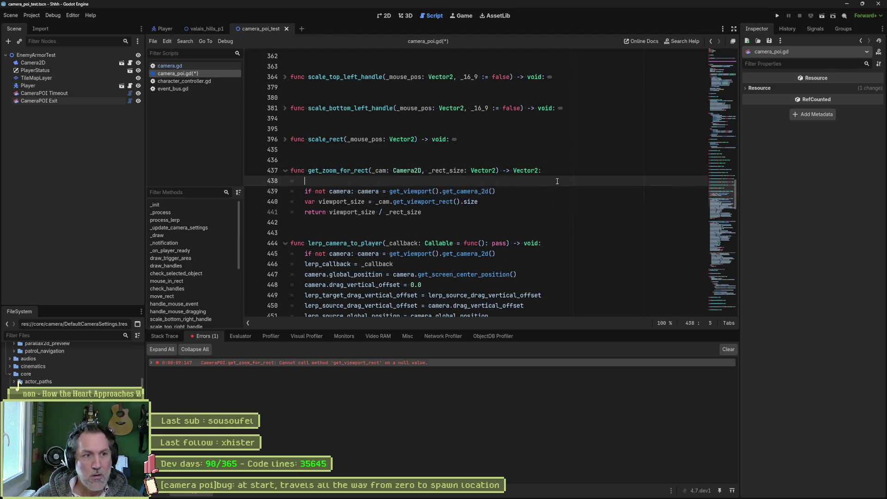
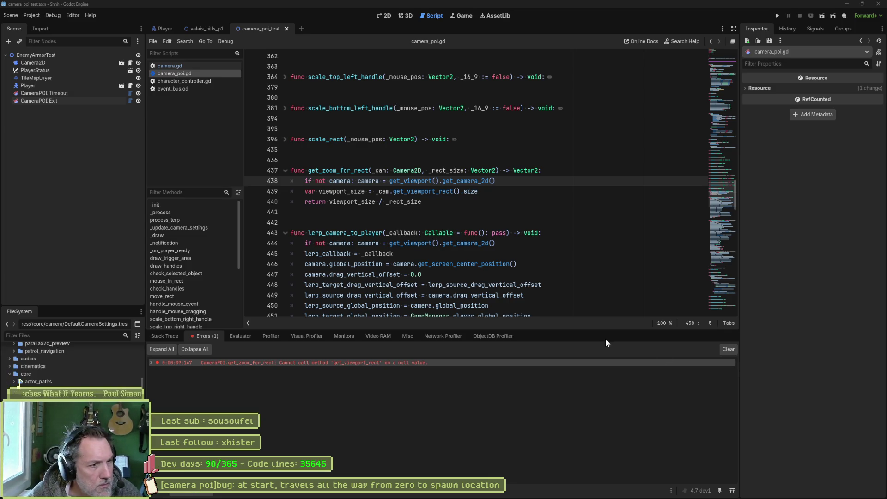
- Run the scene to reproduce the error, then stop the debugger
left_click(497, 219)
key("F6")
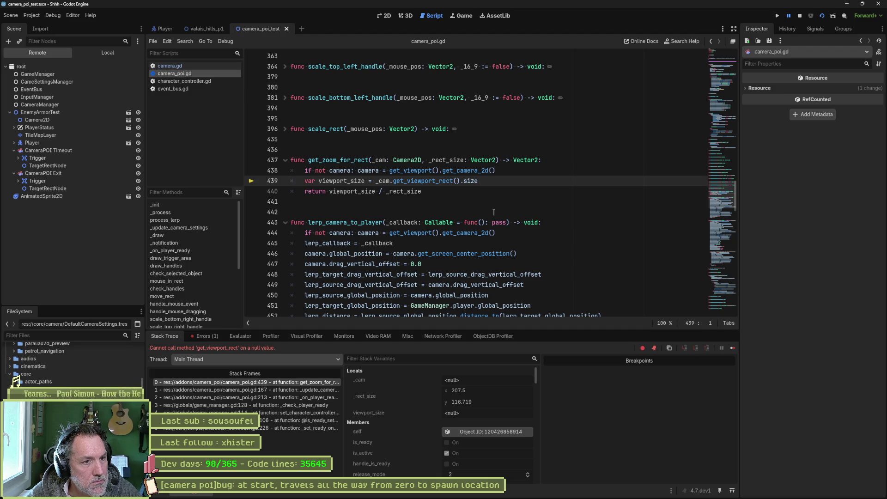
key("F8")
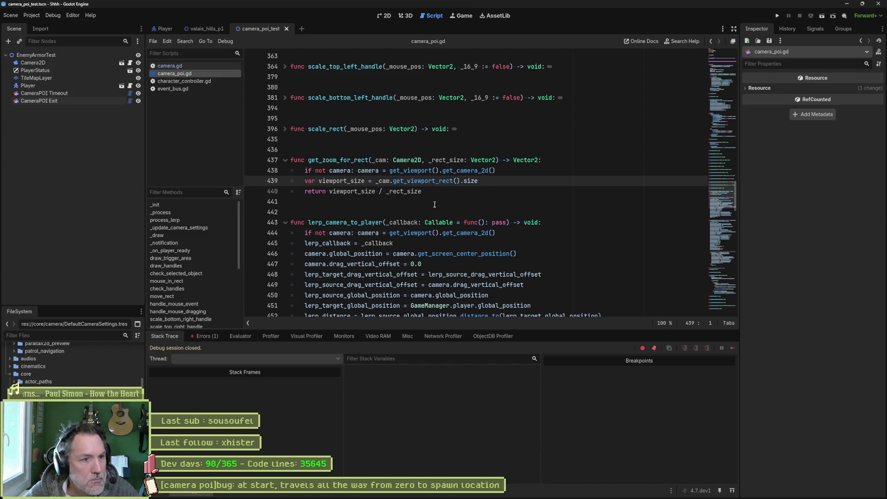
- Replace both 'camera' references on line 438 with '_cam' and rerun the scene
mouse_move(411, 182)
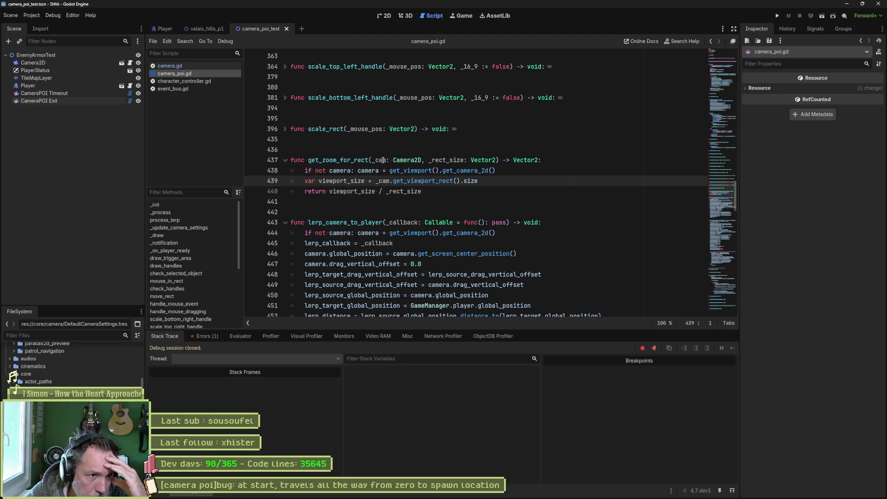
double_click(380, 161)
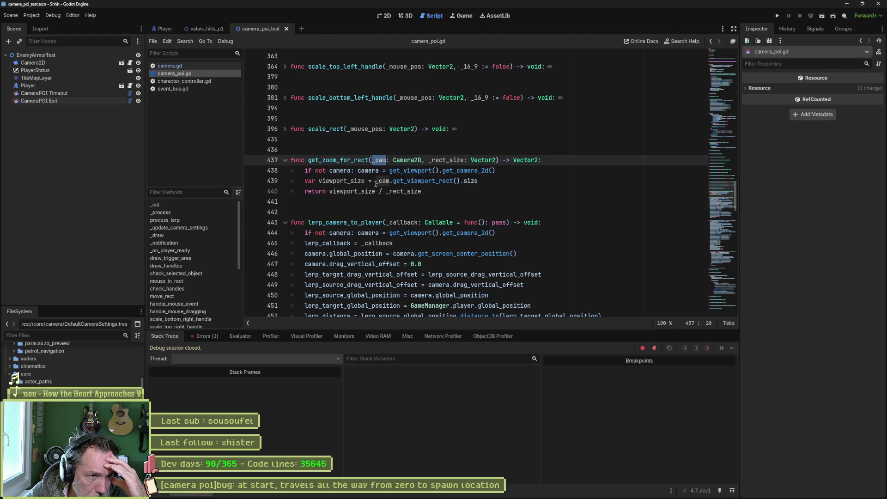
left_click(361, 171)
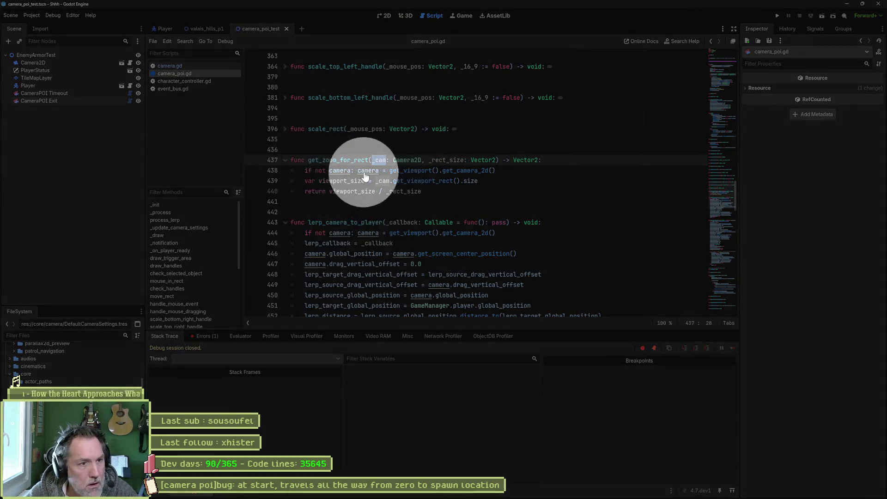
double_click(379, 160)
key("ctrl+c")
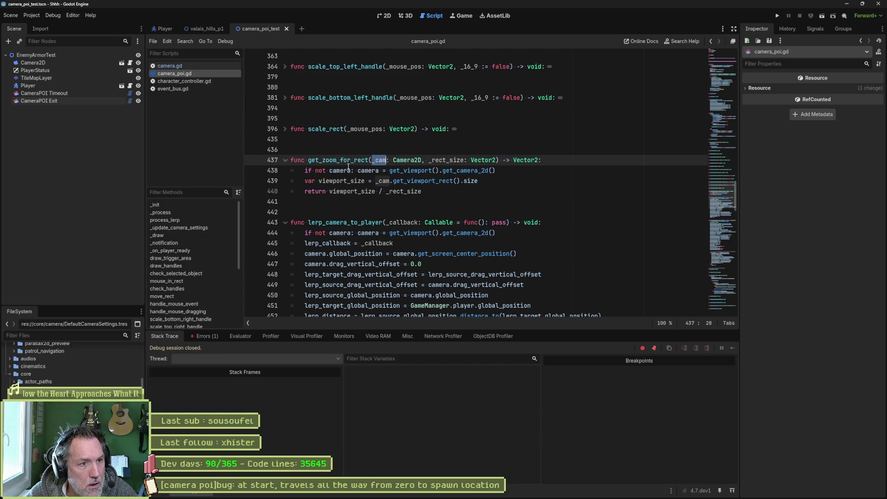
double_click(340, 171)
key("ctrl+v")
double_click(361, 170)
key("ctrl+v")
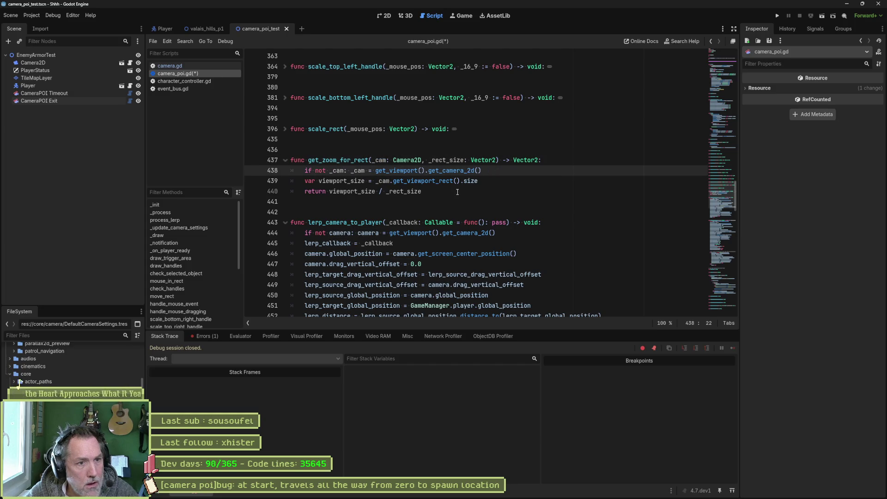
key("F6")
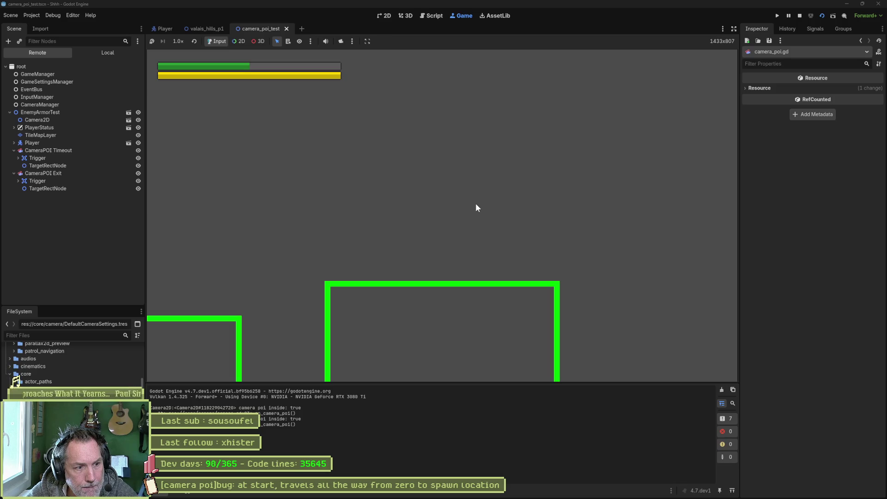
- Stop the game and review the CameraPOI Exit and CameraPOI Timeout nodes in the 2D scene
key("F8")
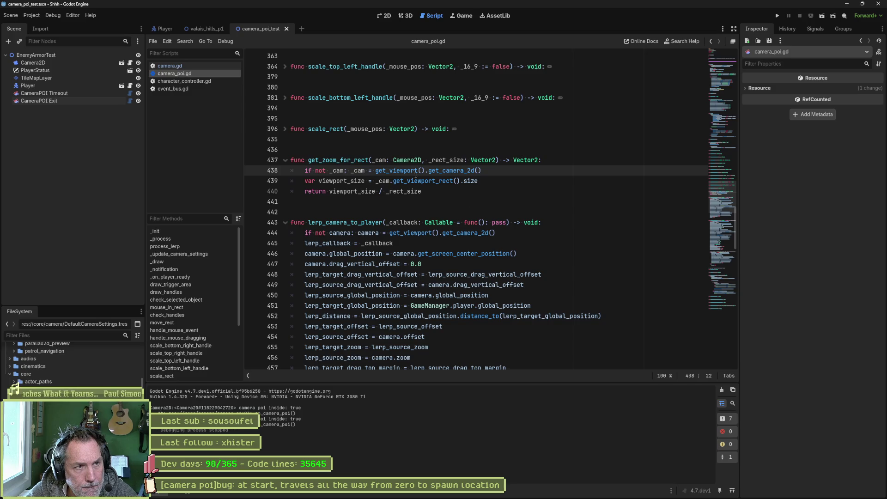
left_click(384, 15)
scroll(493, 182, "down", 5)
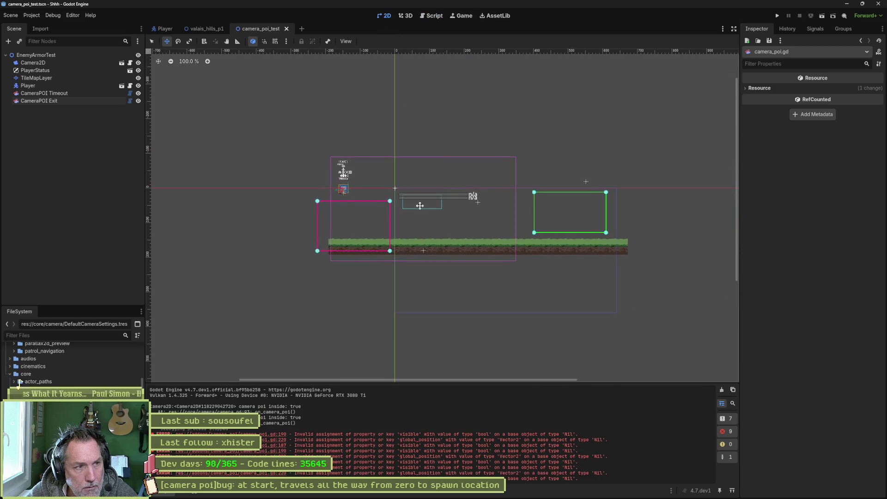
left_click(79, 101)
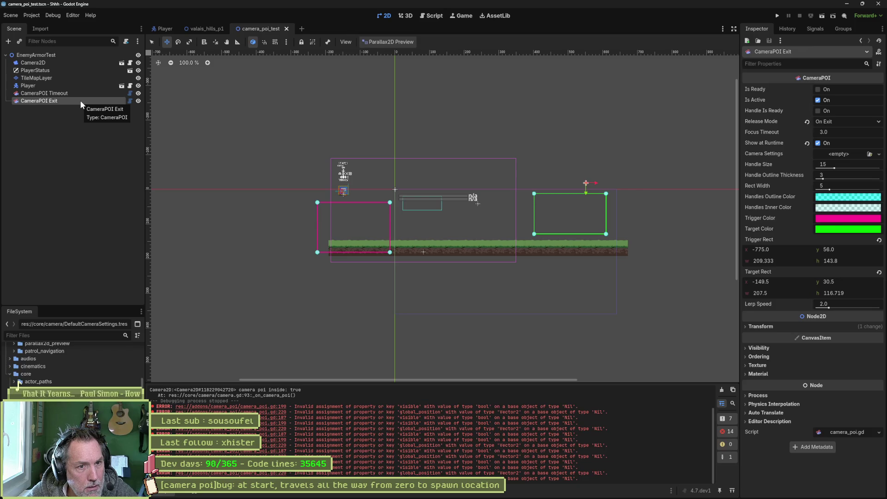
left_click(83, 92)
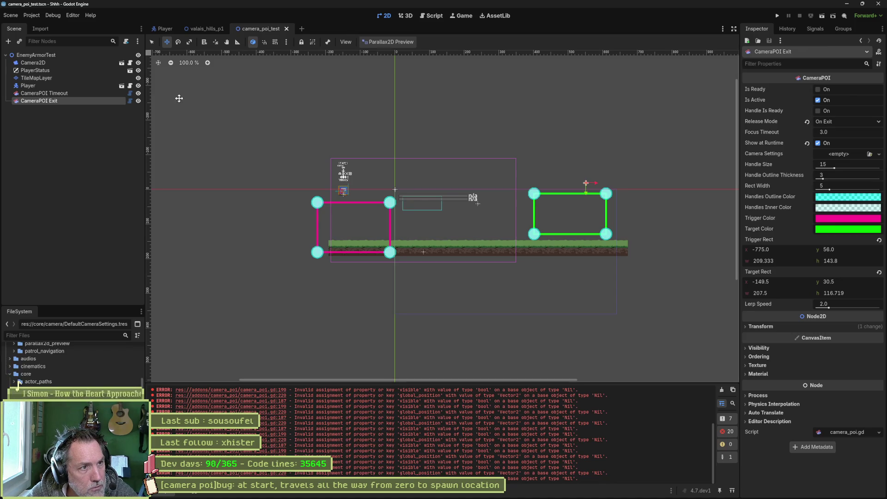
- Rerun the scene, inspect the live CameraPOI Exit camera settings (zoom 3.084), then stop the game
key("F6")
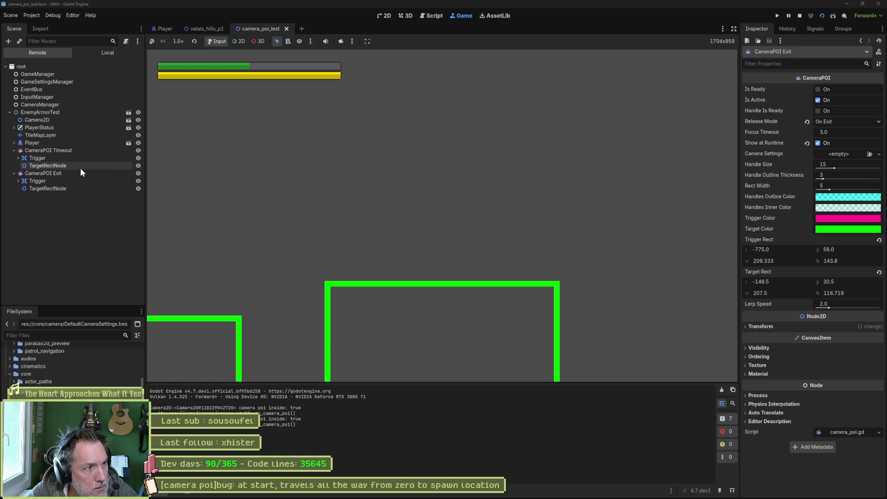
left_click(56, 174)
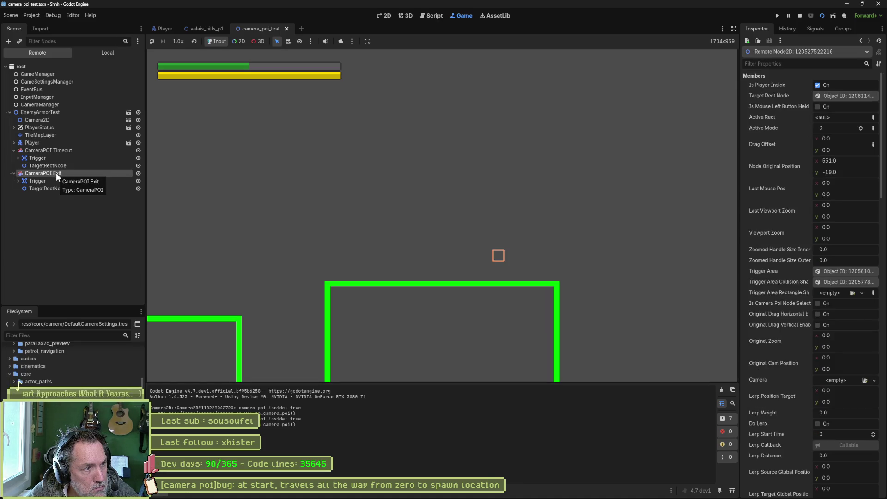
left_click(65, 151)
left_click(66, 172)
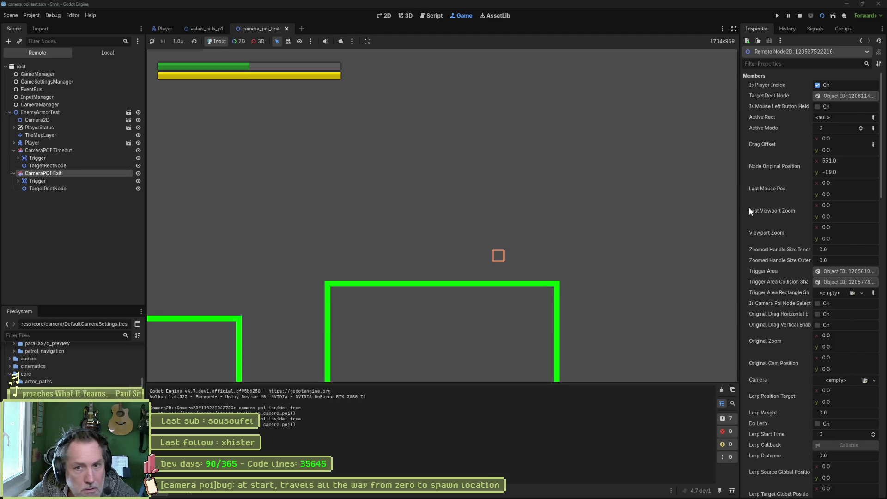
scroll(806, 279, "down", 5)
scroll(805, 326, "down", 5)
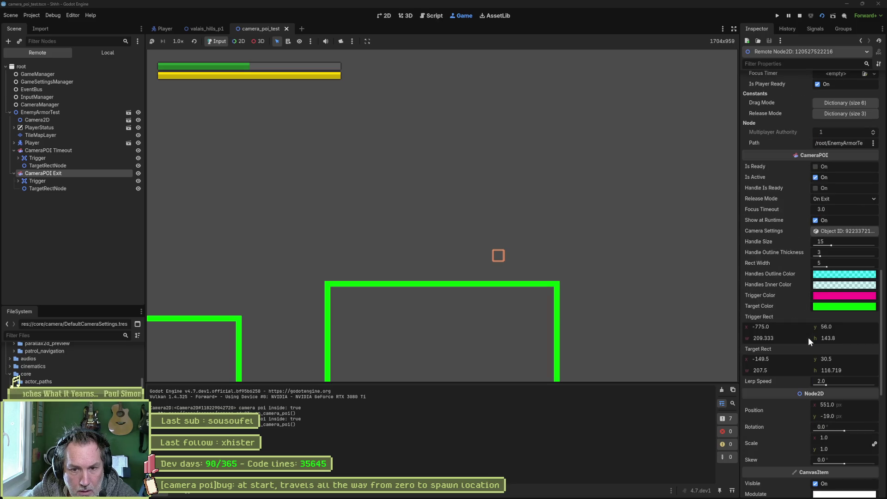
left_click(839, 232)
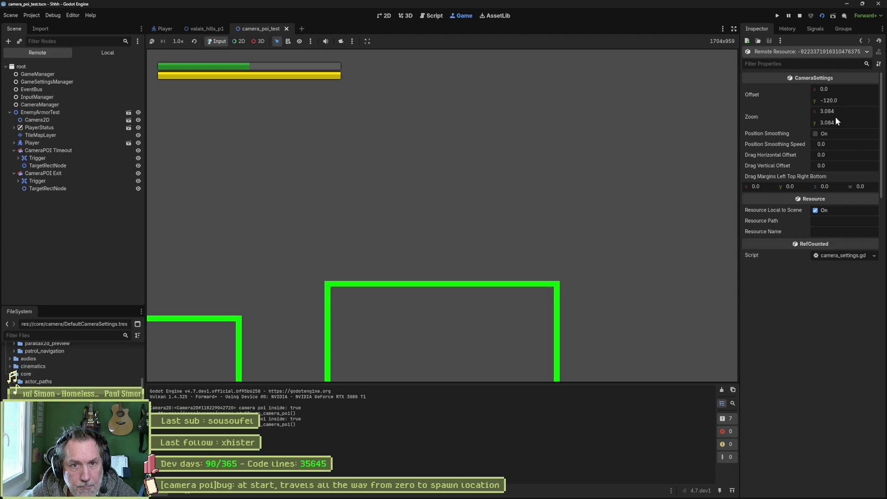
left_click(800, 16)
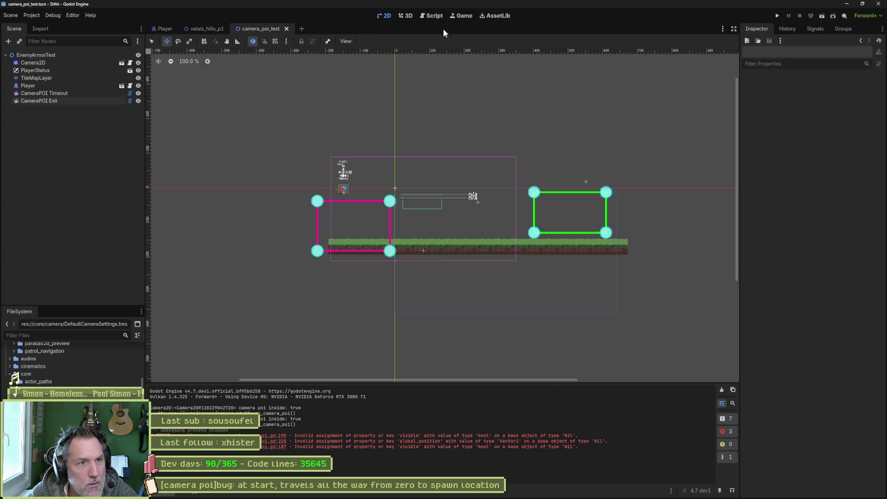
- Back in camera_poi.gd, start a Find in Files search for get_zoom_for_rect across res://
left_click(432, 16)
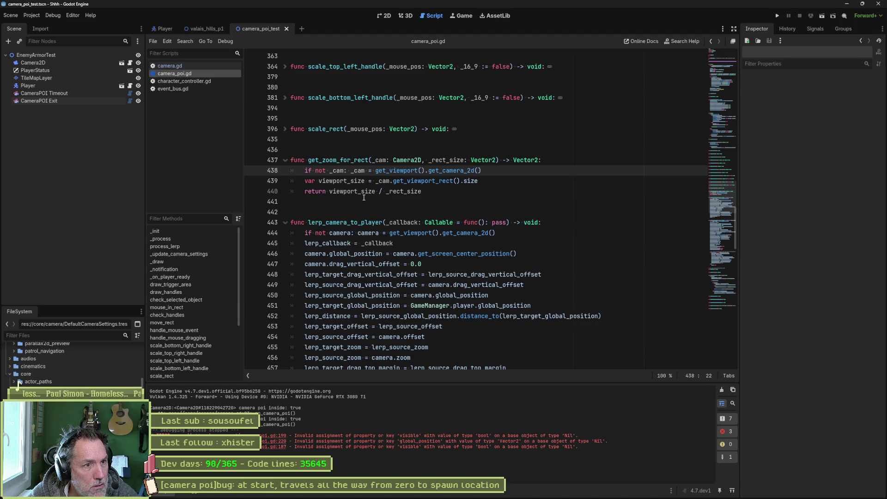
double_click(351, 180)
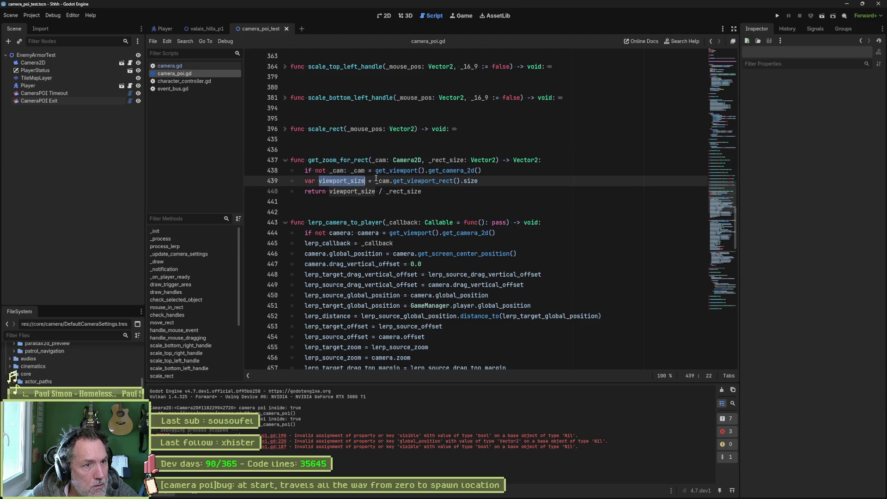
mouse_move(423, 184)
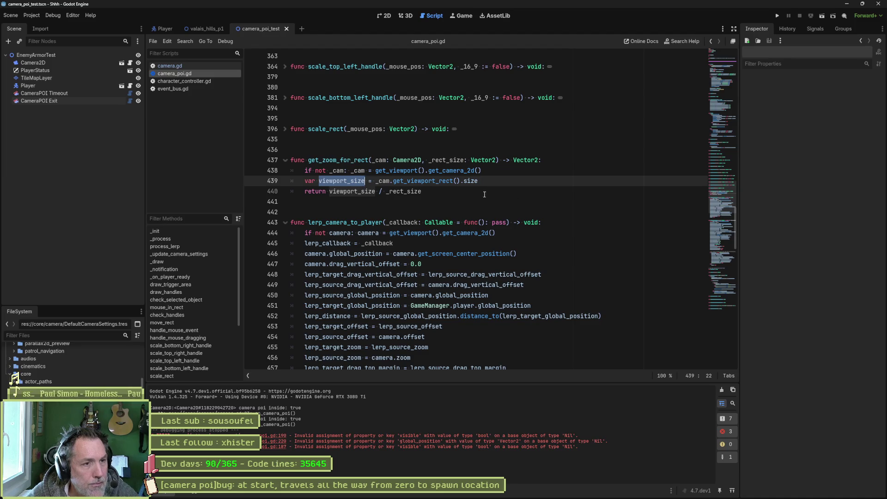
left_click(348, 160)
double_click(348, 160)
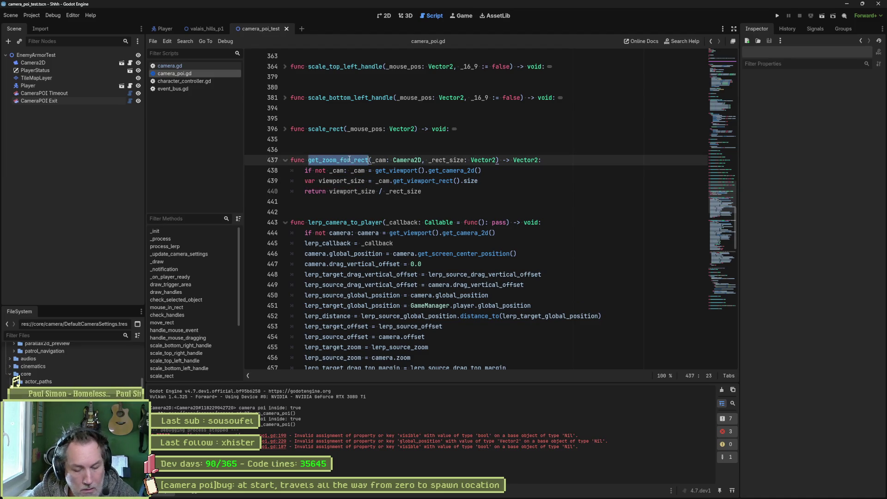
key("ctrl+shift+f")
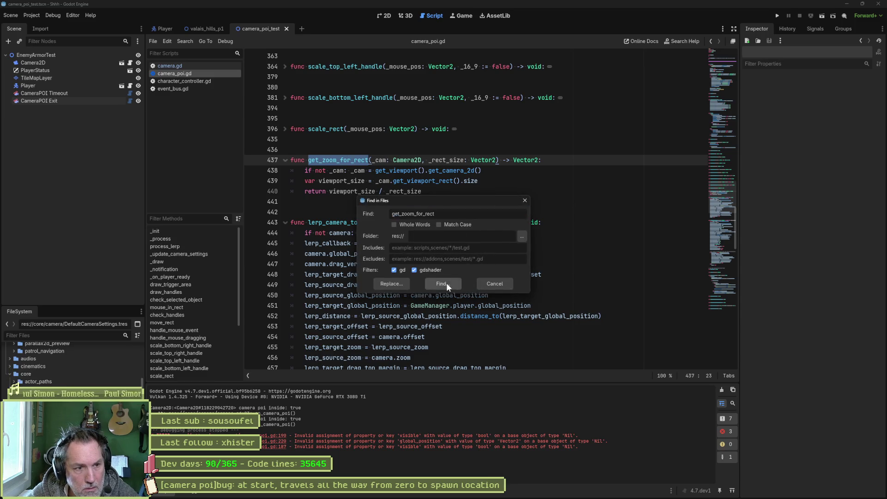
- Find the 3 get_zoom_for_rect matches, review the line 167 caller, then jump to _on_player_ready
left_click(447, 283)
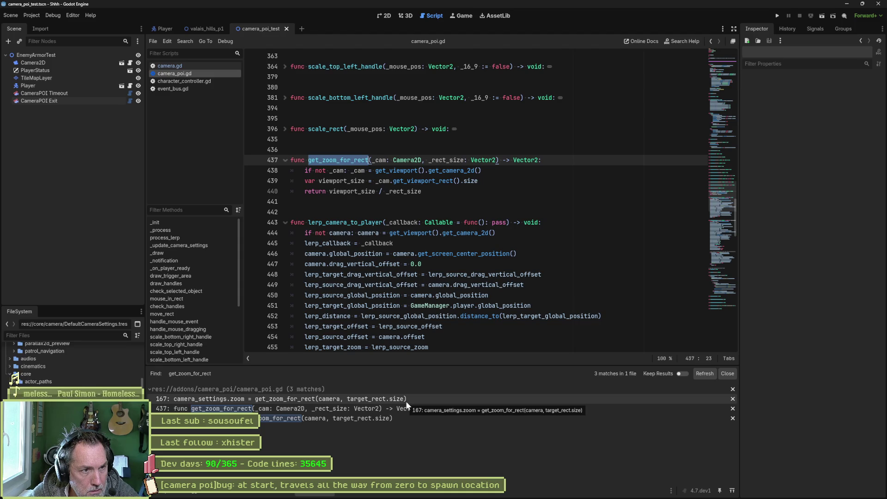
left_click(407, 402)
scroll(442, 340, "up", 3)
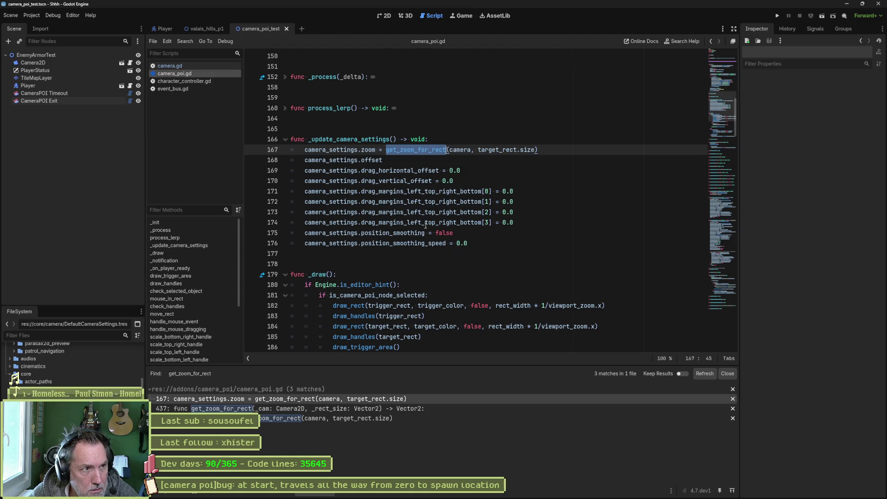
mouse_move(406, 222)
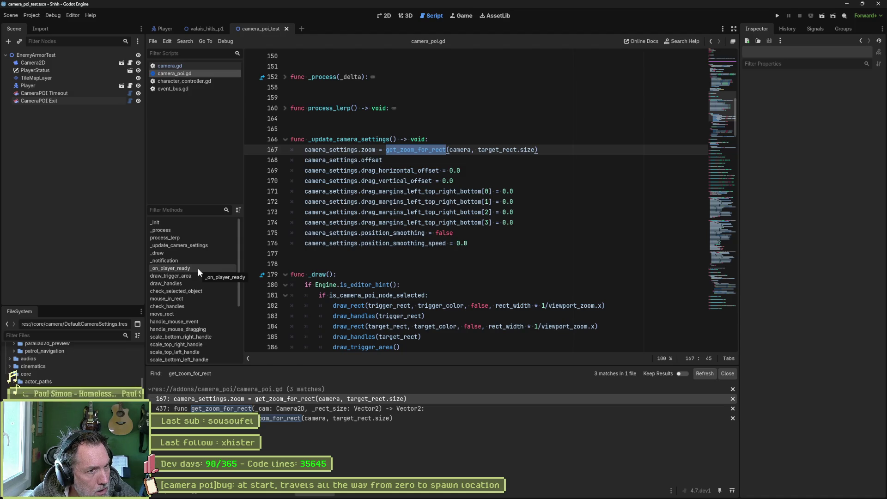
left_click(198, 268)
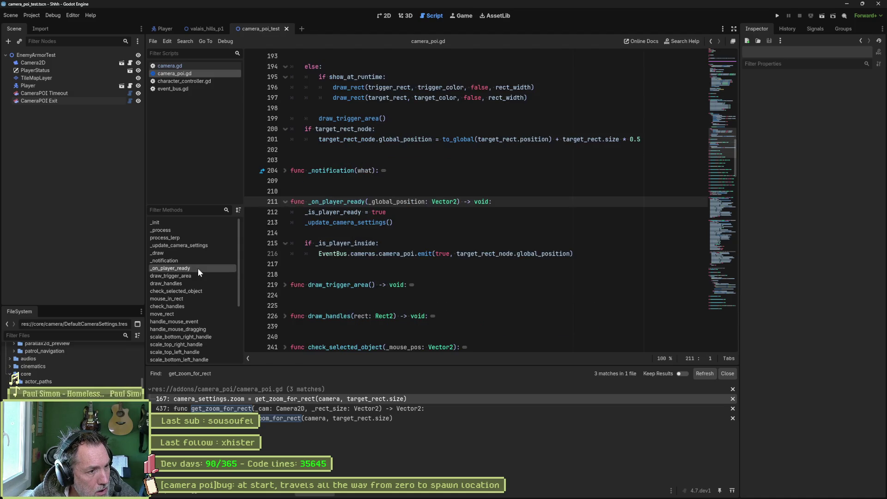
- Trace the camera_poi emit on line 216 to the _on_camera_poi handler in camera.gd
double_click(328, 222)
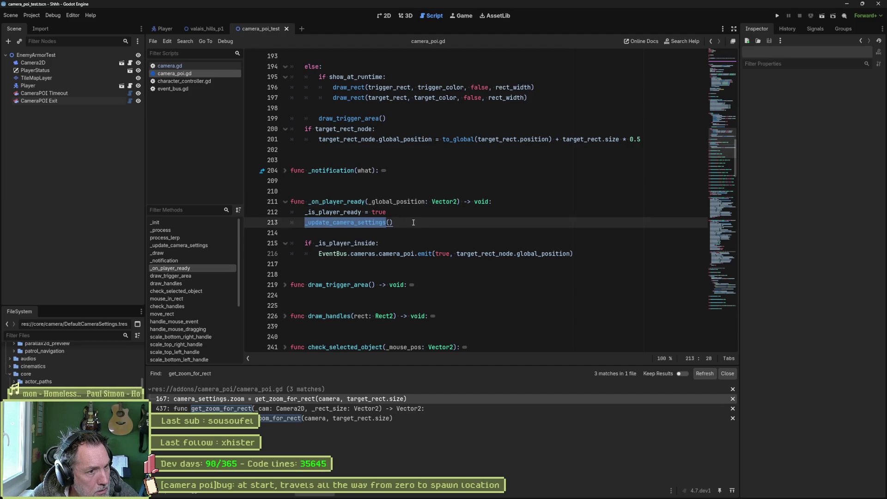
left_click_drag(419, 254, 571, 253)
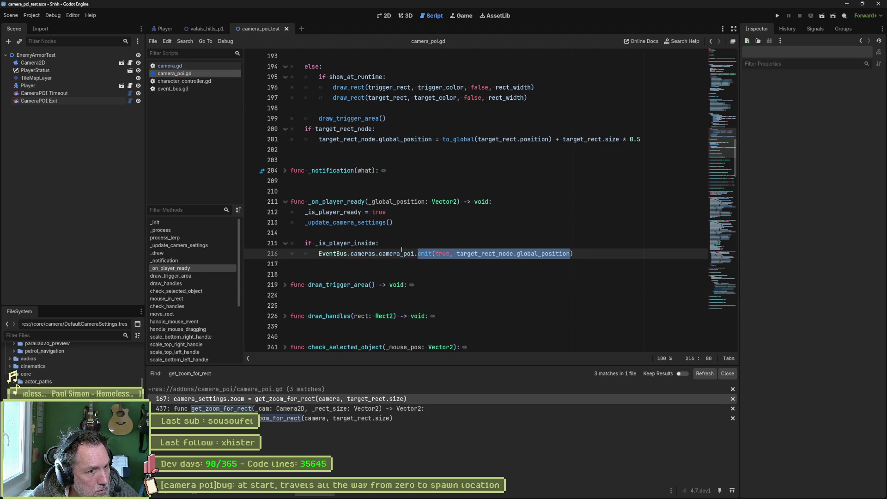
left_click(196, 68)
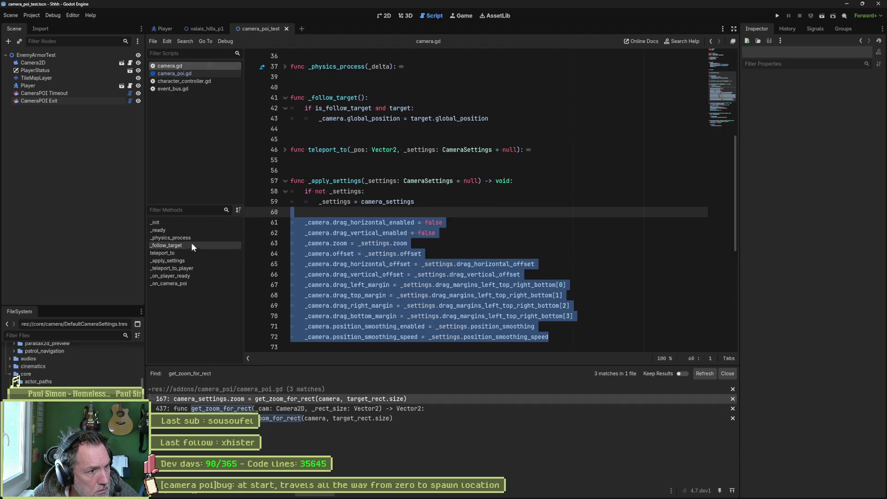
left_click(195, 282)
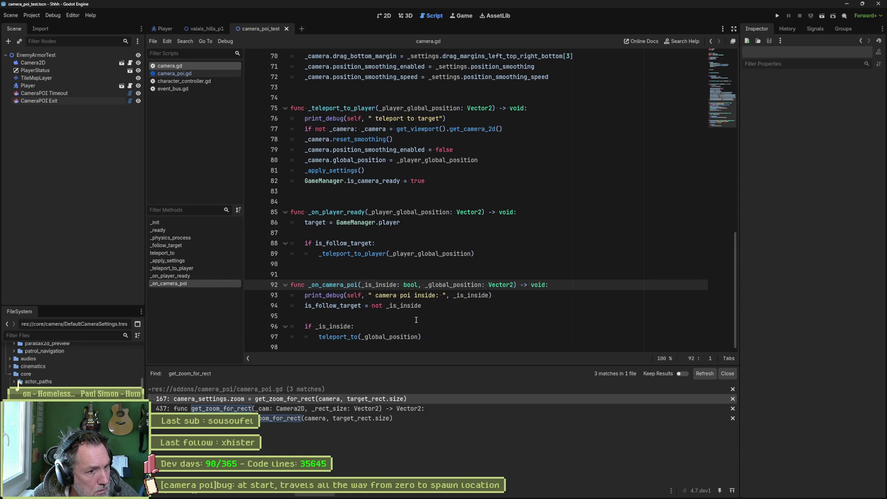
- Go to the teleport_to definition, set a breakpoint on line 51, and run the game
double_click(338, 336)
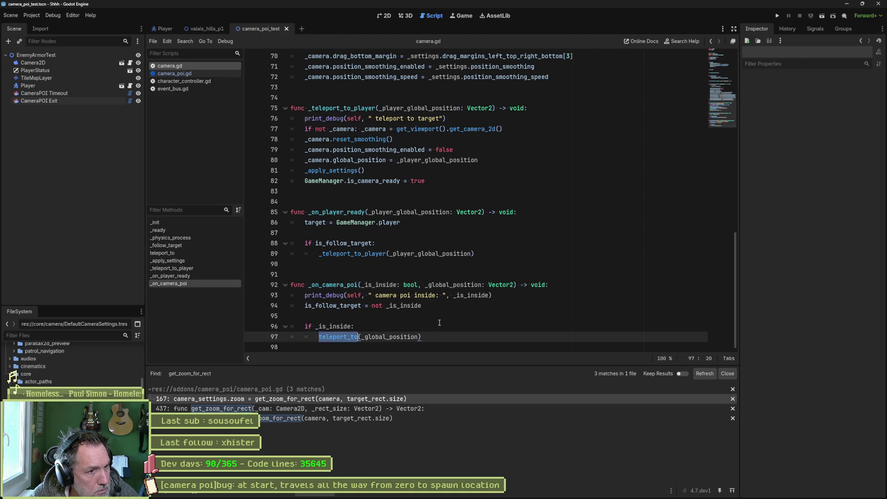
left_click(345, 337, "ctrl")
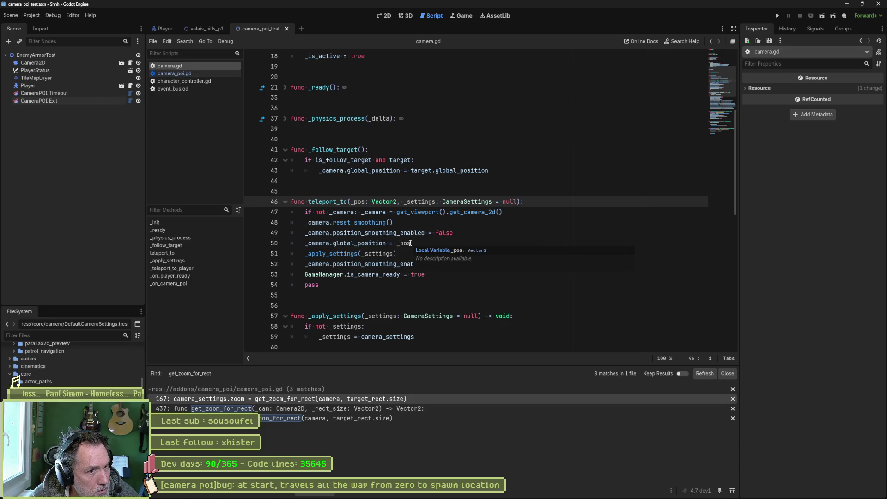
left_click_drag(305, 212, 503, 211)
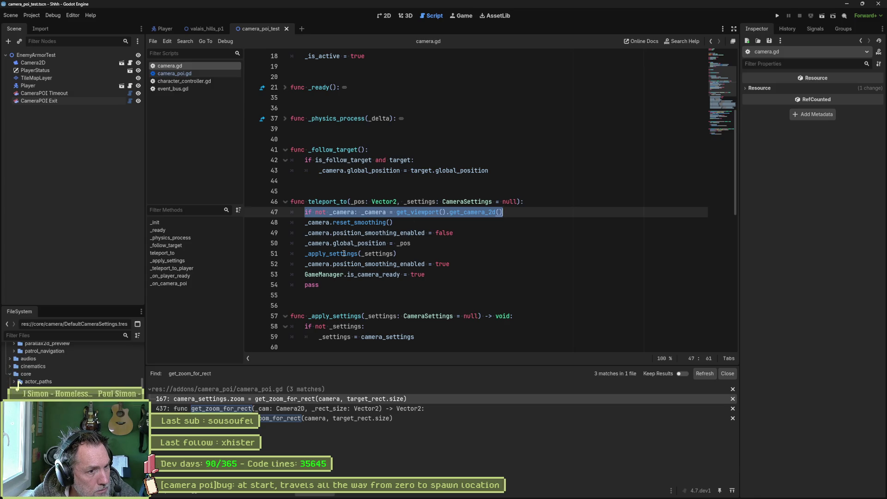
left_click(344, 253)
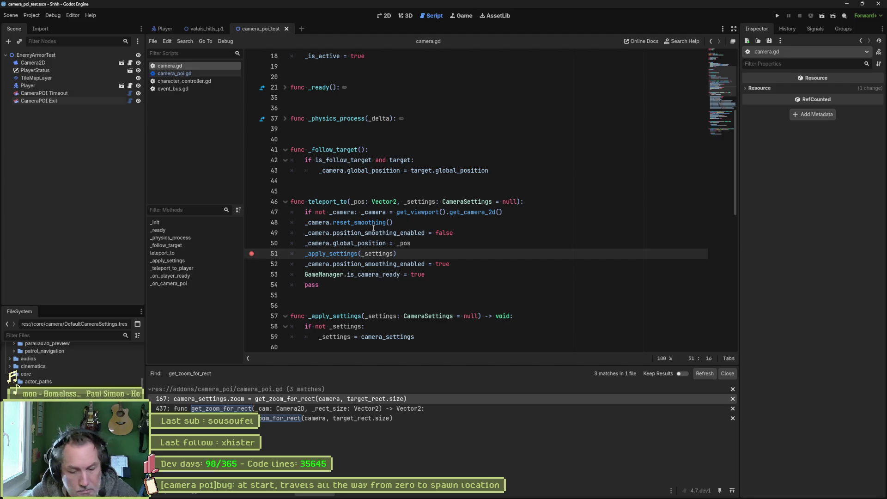
key("F6")
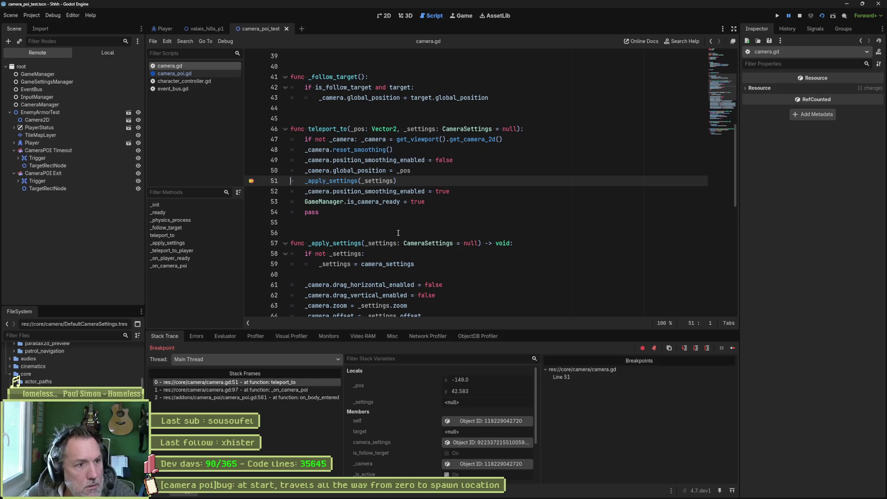
- Move the breakpoint from line 51 to line 58 in _apply_settings, resume, and step to check _settings
left_click(251, 180)
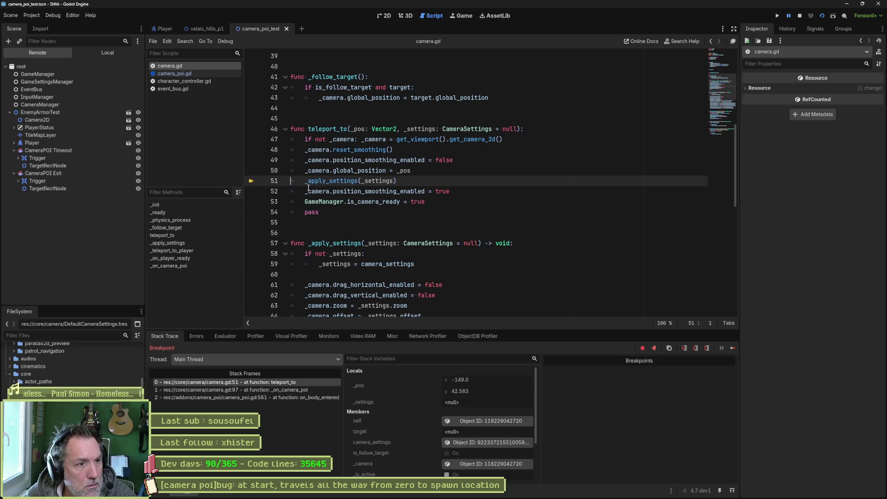
left_click(333, 181, "ctrl")
scroll(420, 228, "down", 1)
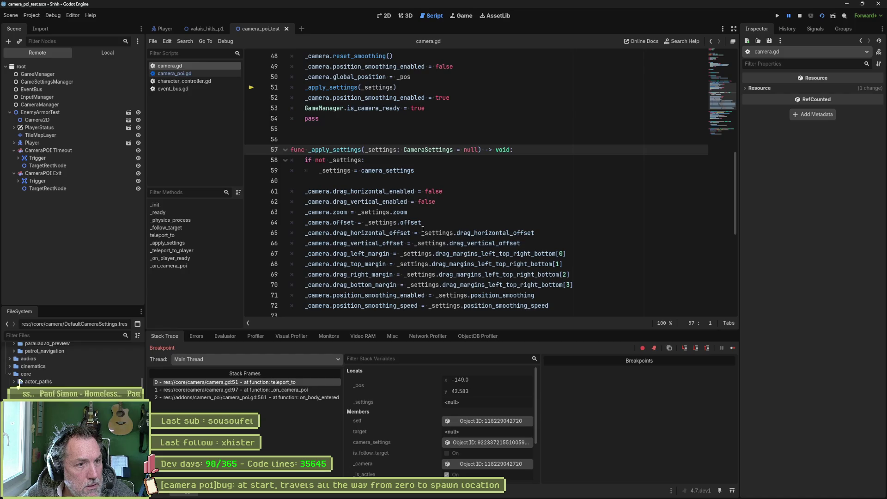
left_click(252, 161)
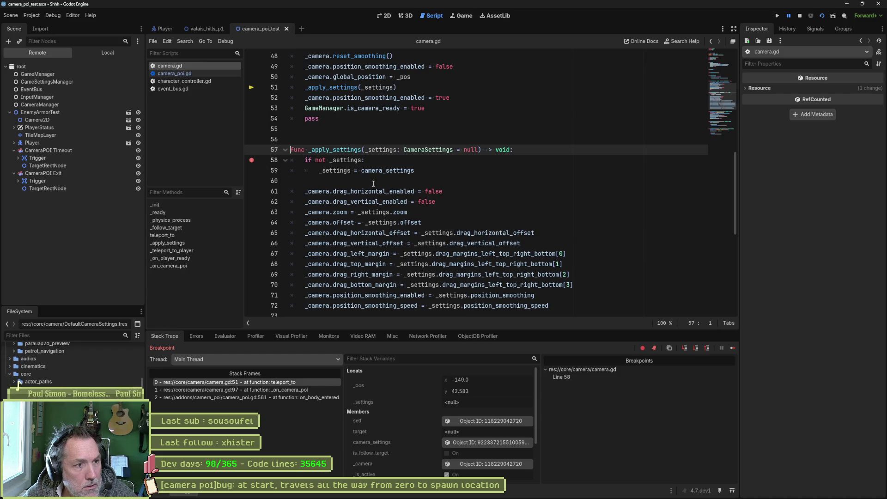
left_click(733, 348)
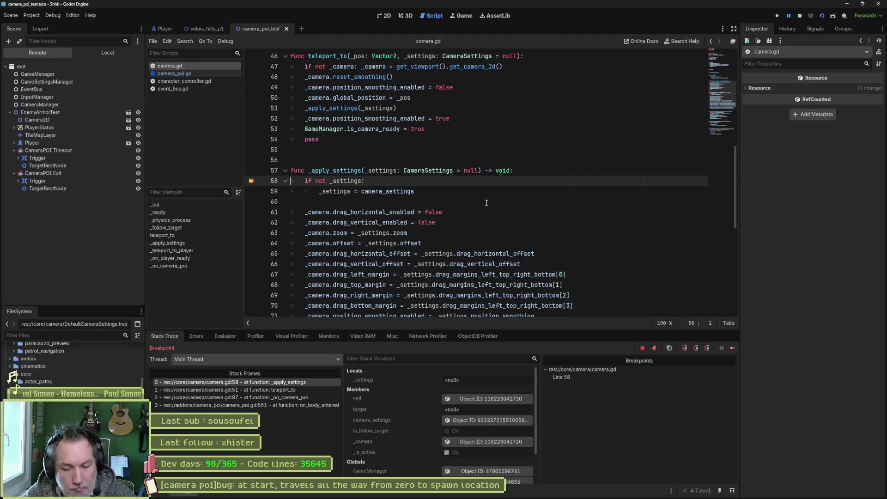
key("F10")
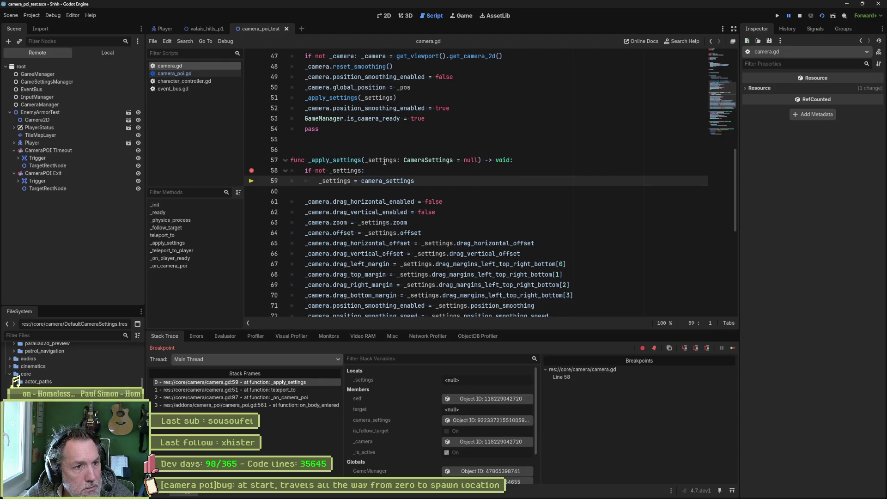
mouse_move(384, 161)
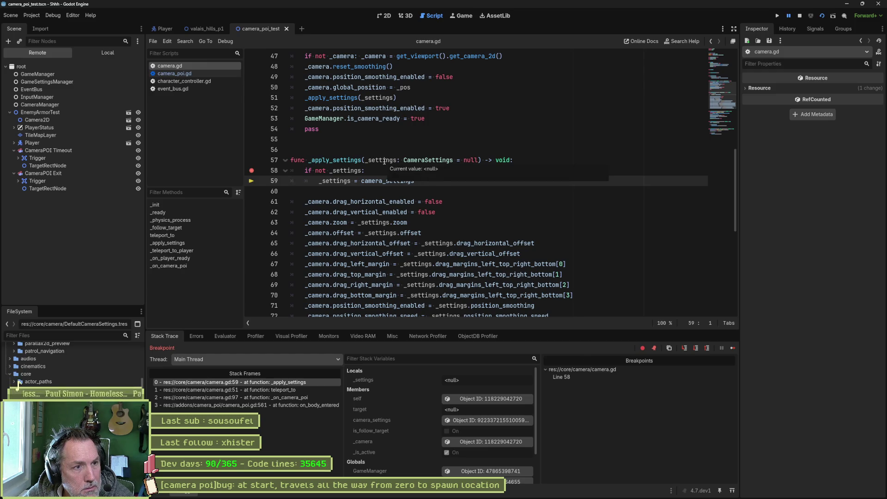
- Review teleport_to's _settings parameter, stop debugging, and start a Find in Files search for teleport_to
double_click(349, 160)
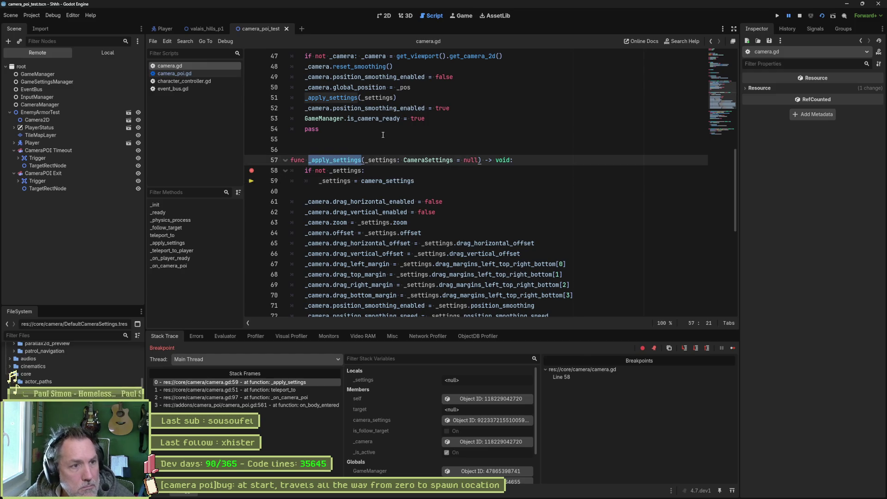
scroll(382, 135, "up", 3)
double_click(420, 139)
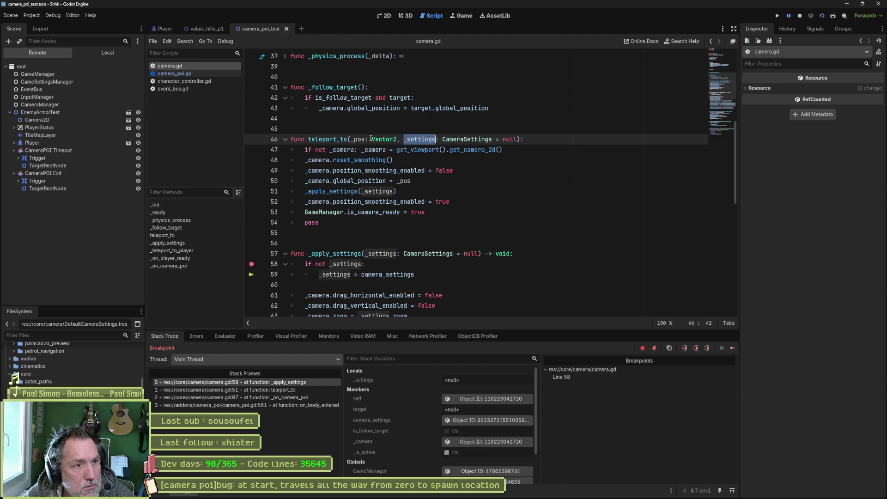
double_click(327, 139)
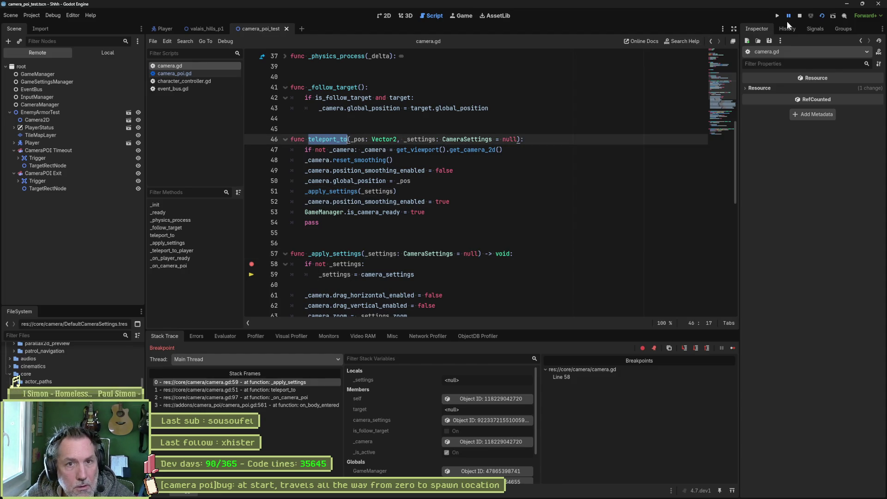
left_click(799, 16)
key("ctrl+shift+f")
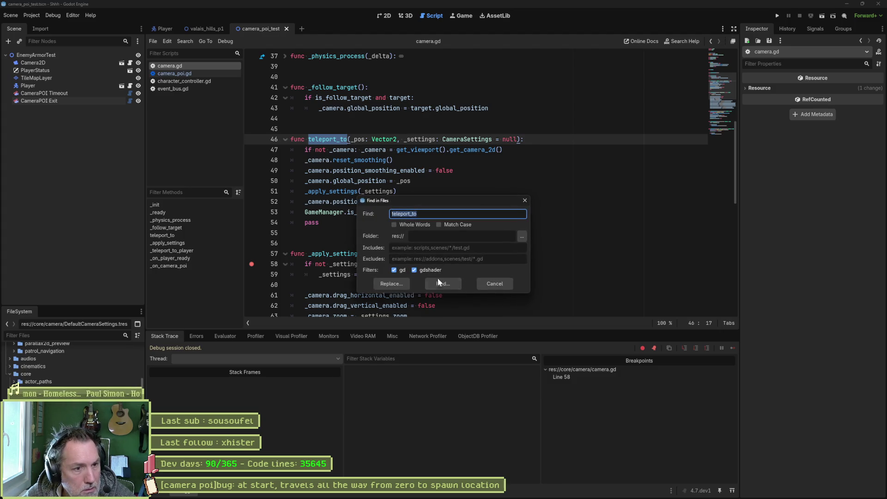
- Add camera_settings as the second argument of the teleport_to call on camera_poi.gd line 580, then rerun
left_click(438, 279)
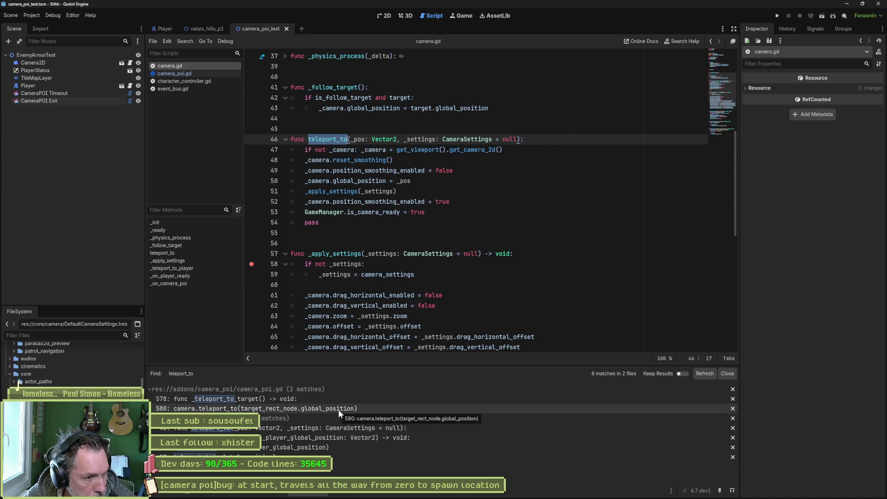
left_click(339, 409)
scroll(447, 314, "down", 2)
key("End")
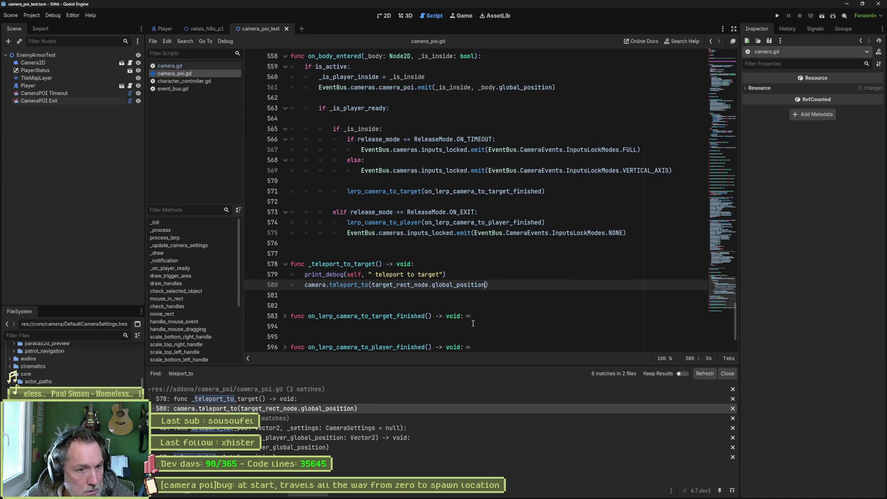
type(", cam")
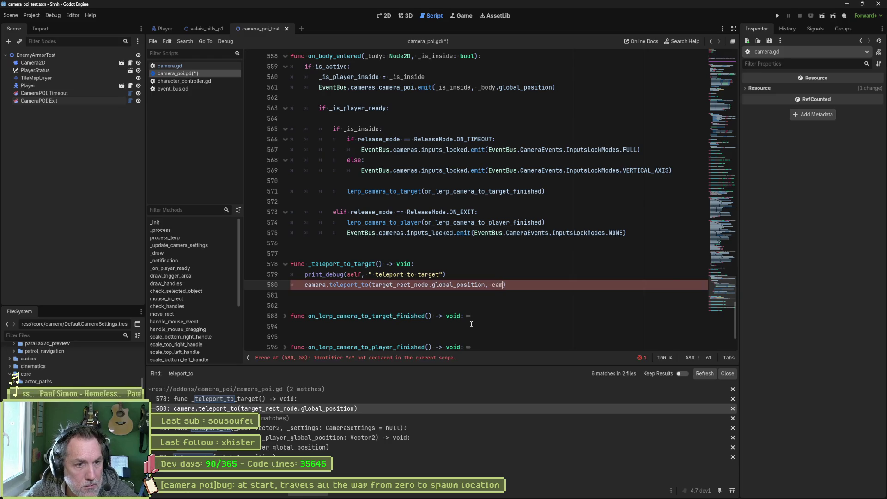
key("Down")
key("Return")
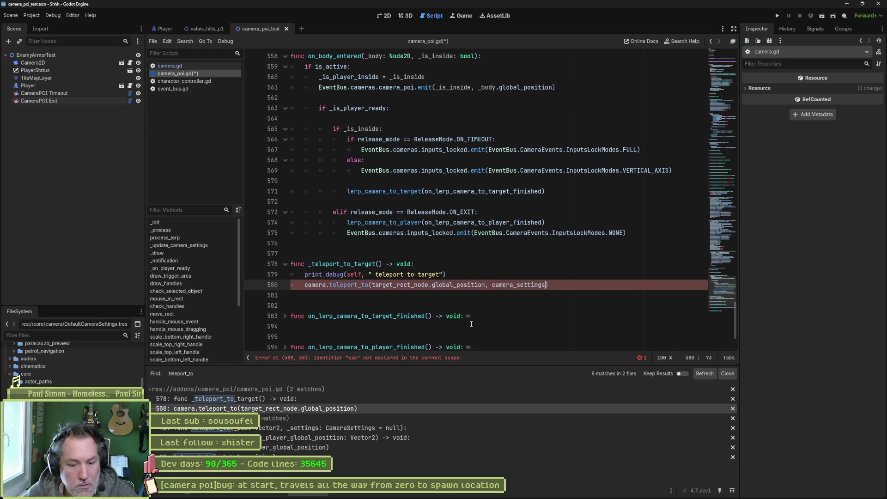
key("F6")
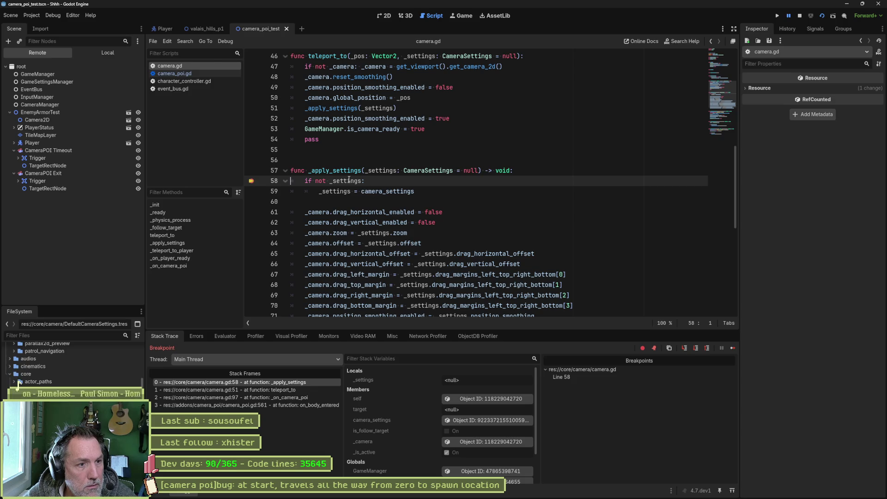
- Walk the teleport_to, _on_camera_poi (line 97) and on_body_entered stack frames, then open EventBus's cameras declaration
mouse_move(349, 180)
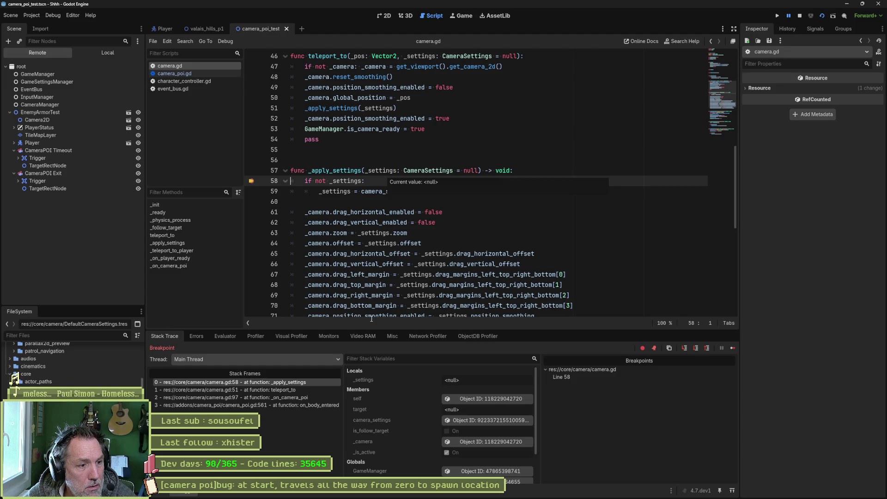
left_click(292, 391)
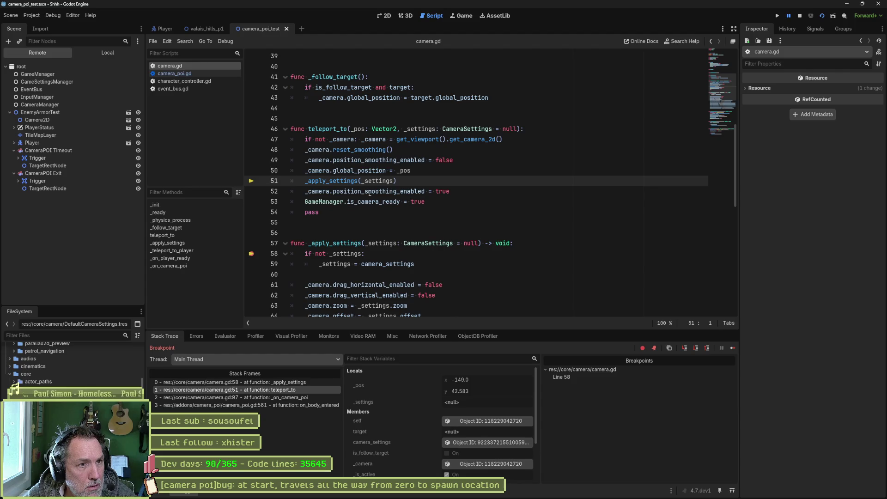
mouse_move(380, 180)
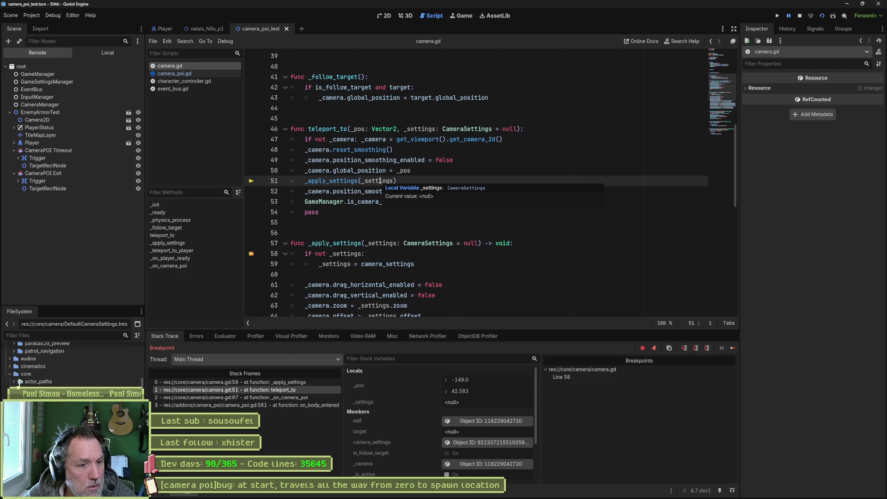
left_click(310, 396)
mouse_move(390, 302)
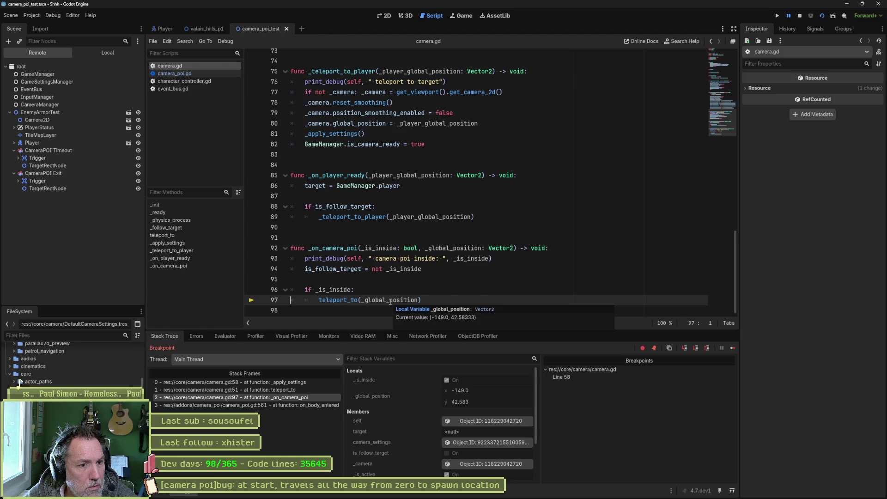
mouse_move(511, 246)
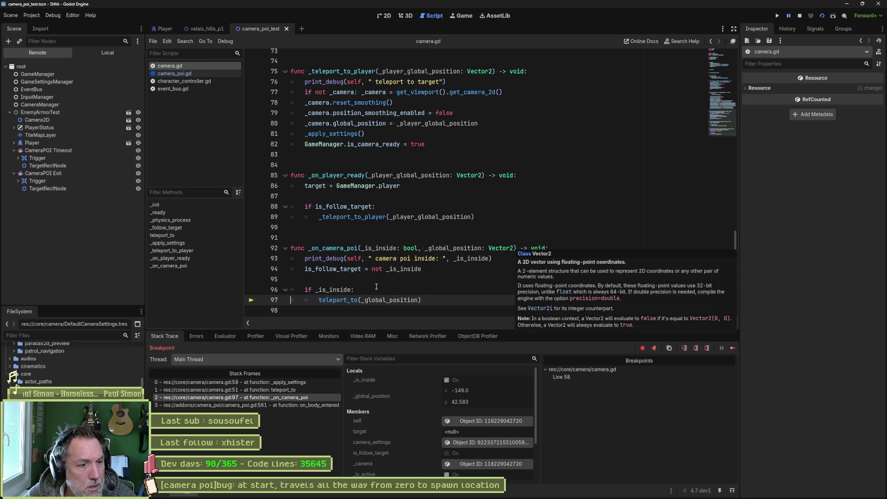
left_click(304, 403)
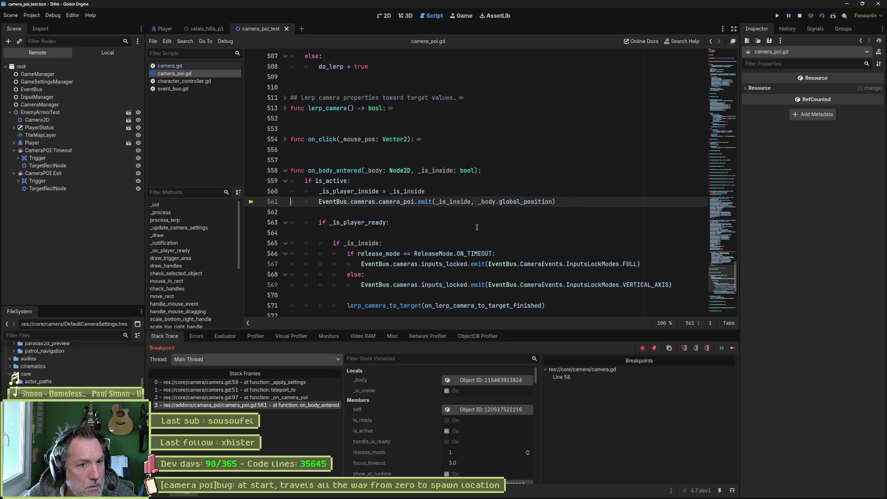
mouse_move(519, 203)
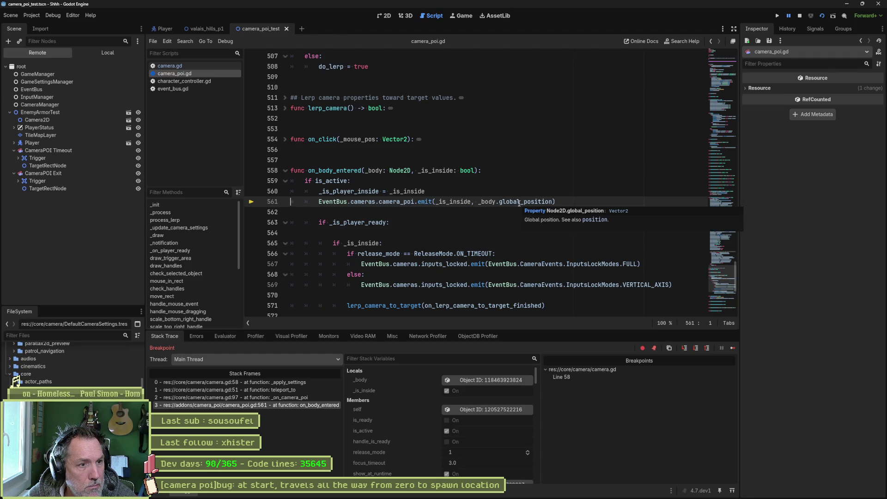
mouse_move(769, 101)
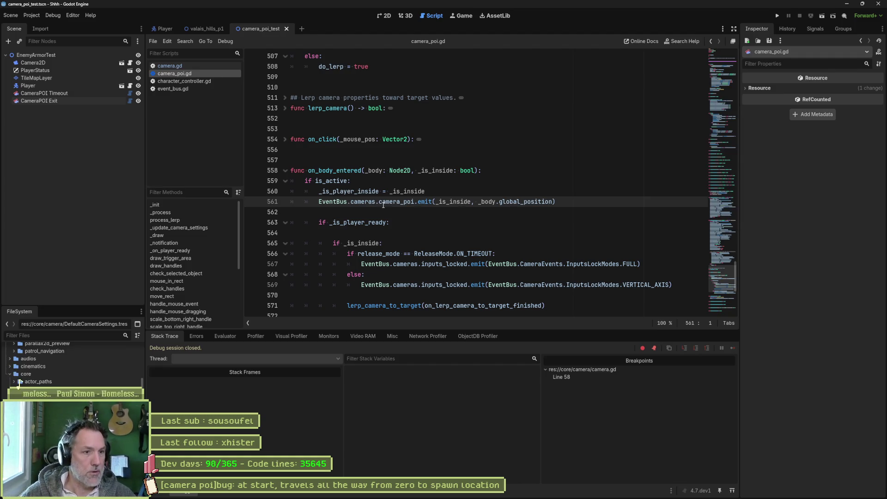
left_click(365, 202, "ctrl")
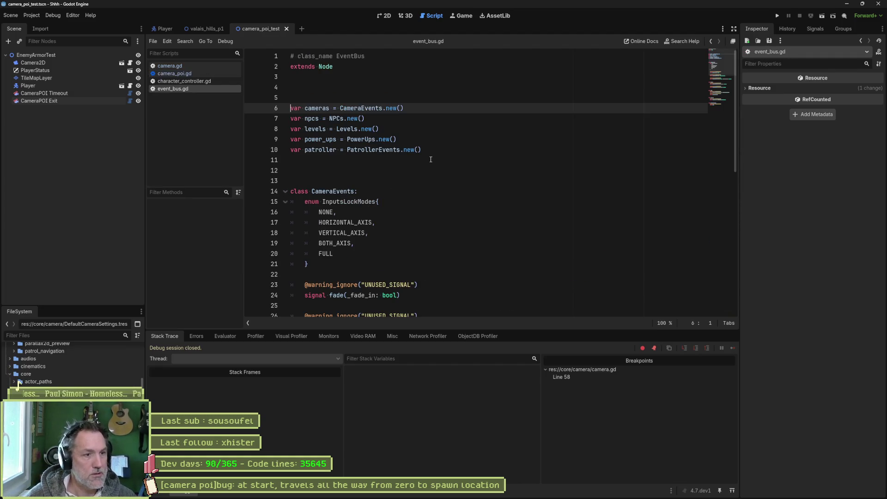
- Append ', _settings: CameraSettings' with no default to the camera_poi signal in event_bus.gd and save
scroll(430, 159, "down", 4)
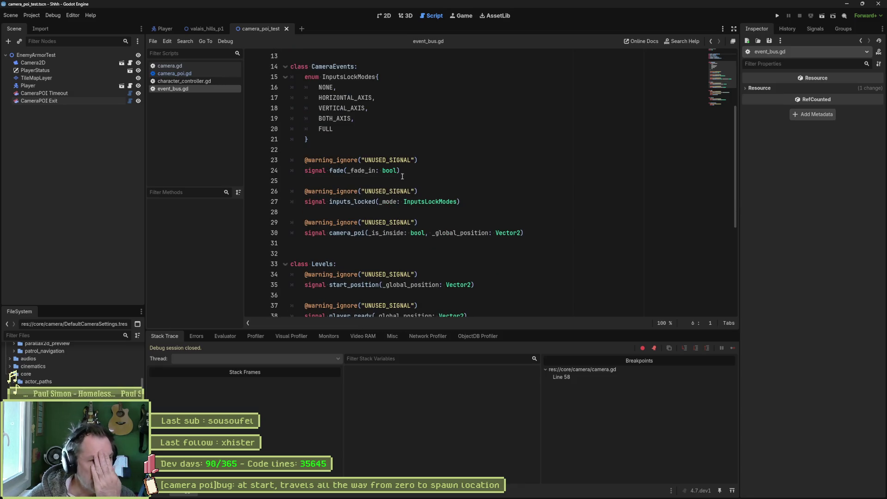
scroll(401, 176, "down", 3)
scroll(384, 192, "up", 3)
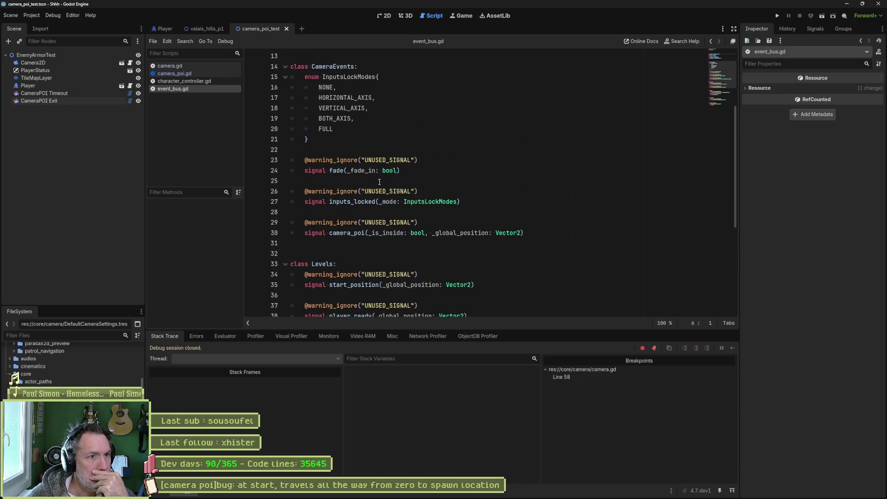
left_click(517, 233)
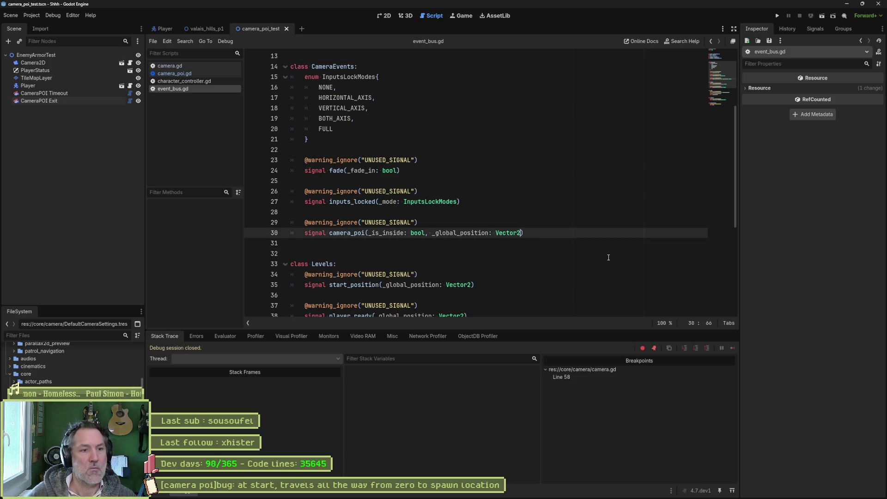
type(", ")
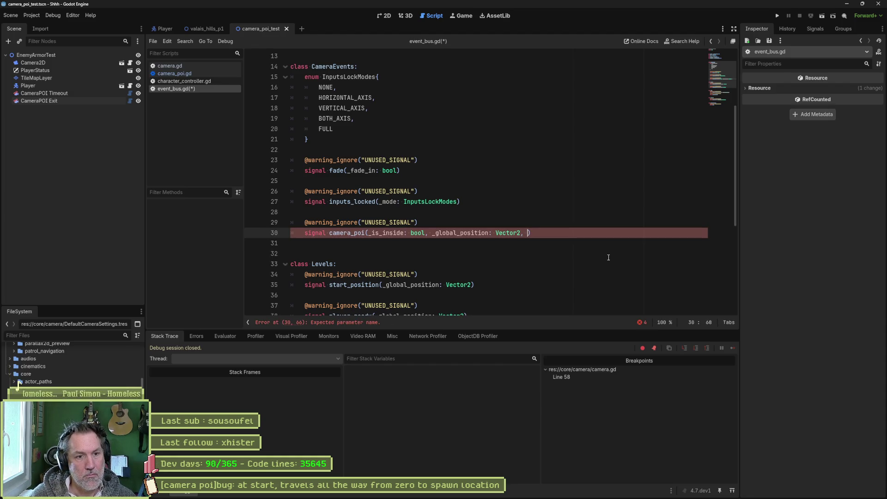
type("_")
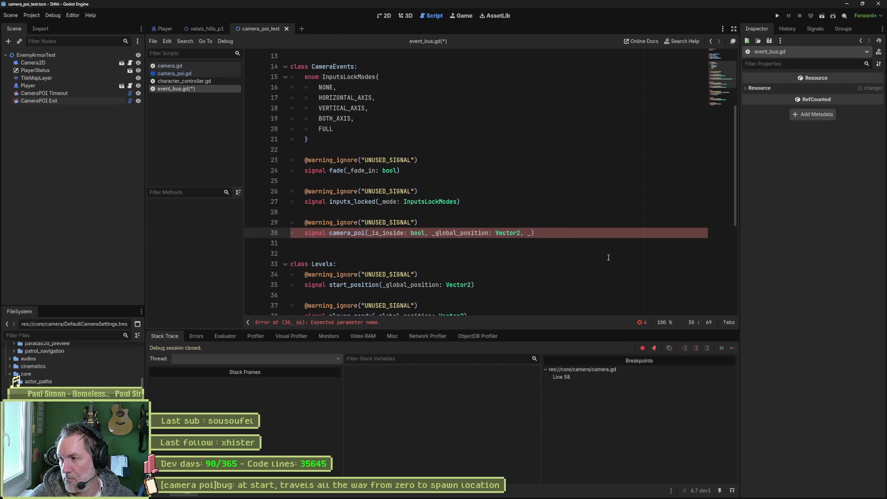
type("settings: CameraSetting")
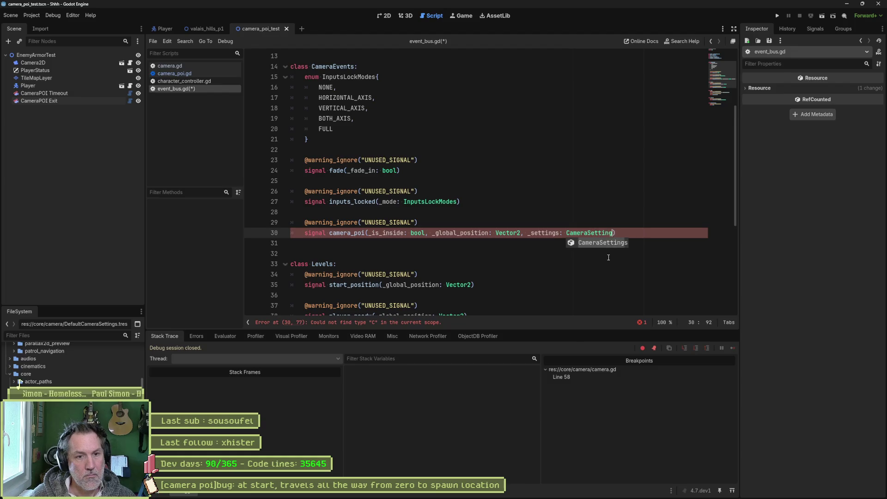
type("s = null")
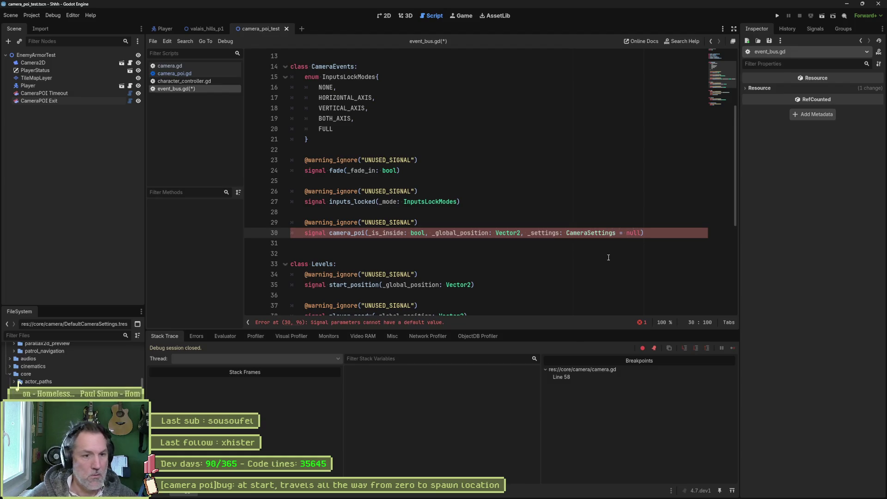
key("BackSpace")
key("BackSpace")
key("BackSpace")
key("ctrl+s")
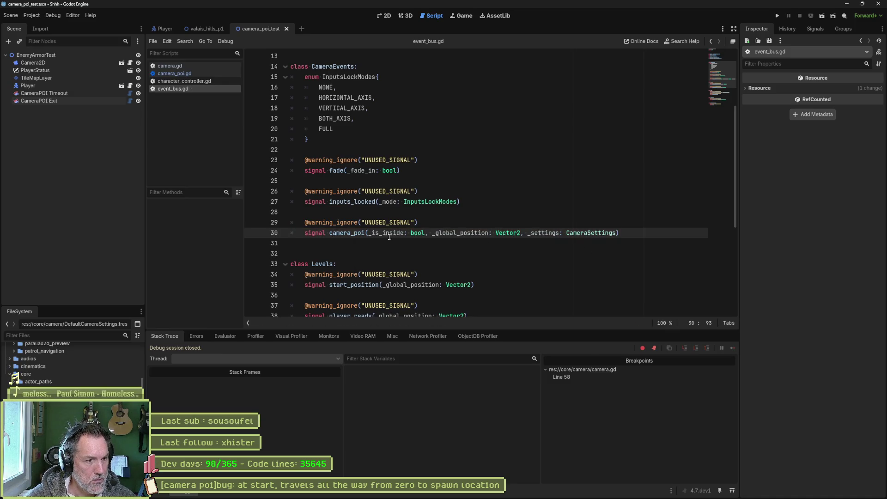
double_click(347, 233)
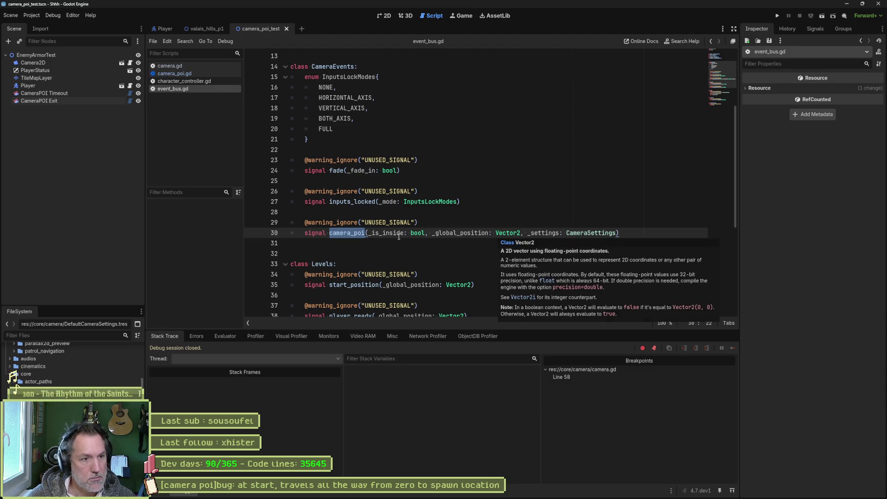
- Search all project files for 'camera_poi.emit'
key("ctrl+shift+f")
key("Return")
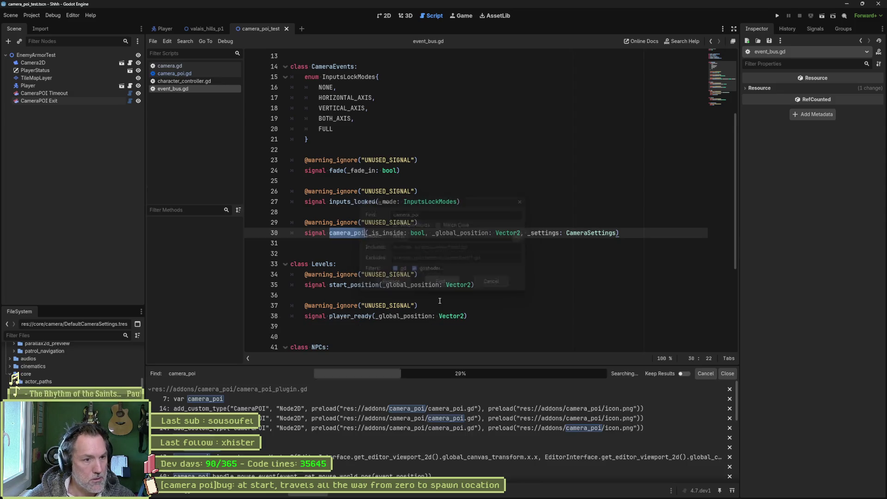
left_click(361, 233)
key("ctrl+shift+f")
left_click(449, 215)
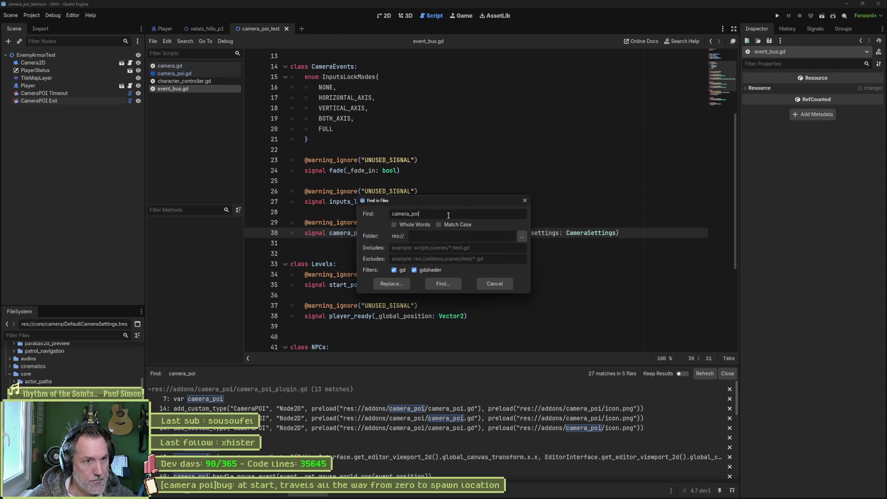
type(".emit")
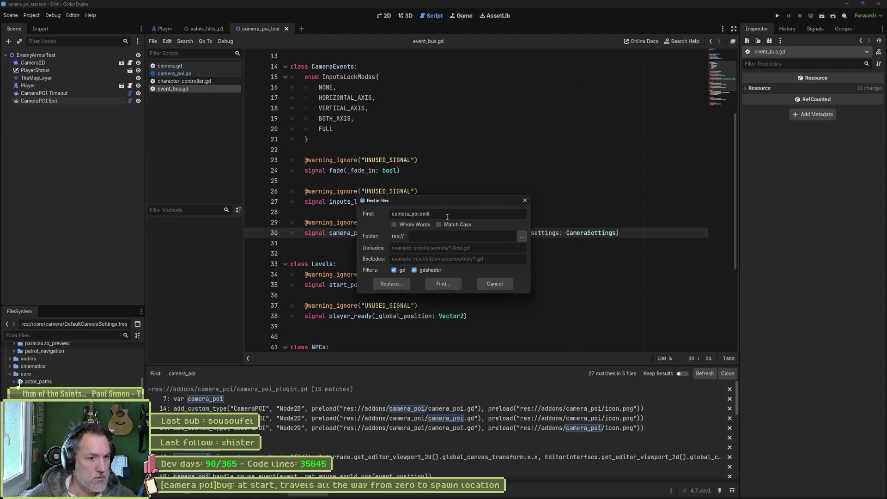
left_click(437, 285)
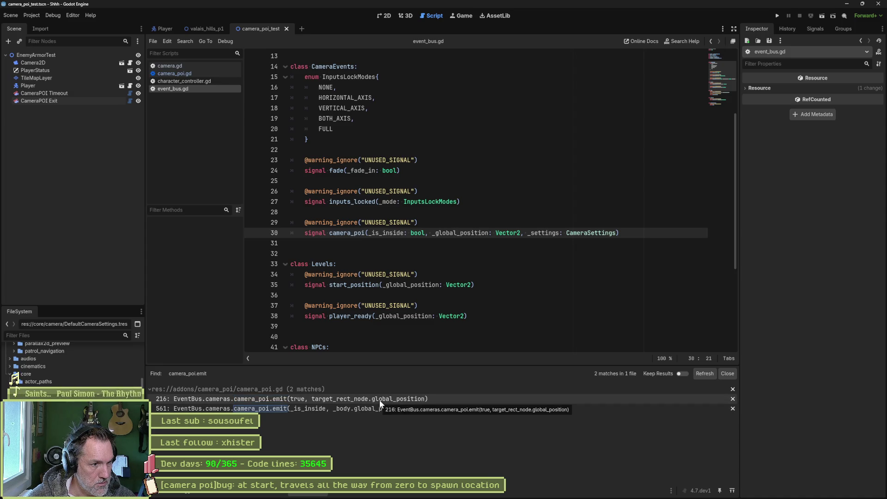
- Add camera_settings as an argument to the line 216 camera_poi.emit call and save camera_poi.gd
left_click(379, 400)
scroll(480, 207, "up", 5)
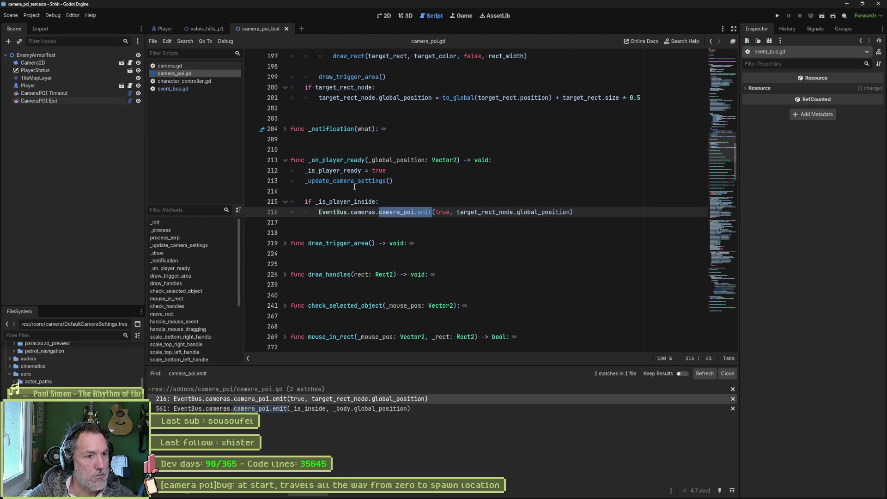
left_click(572, 212)
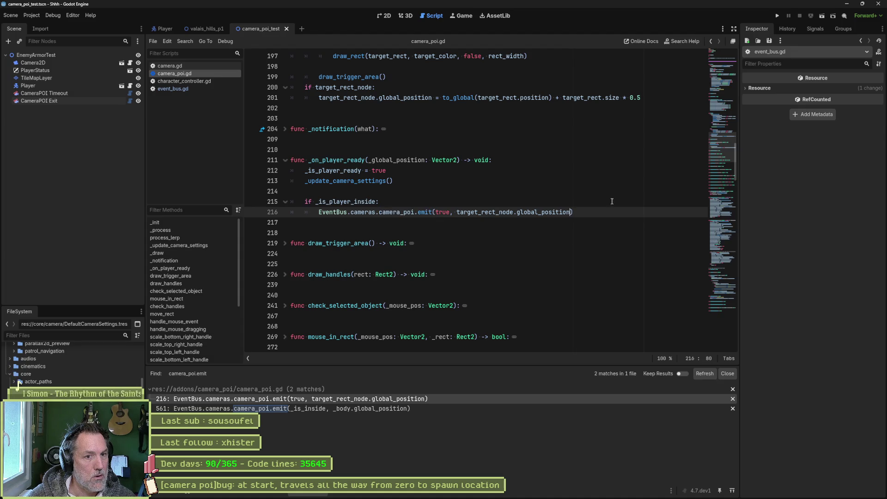
type(", cam")
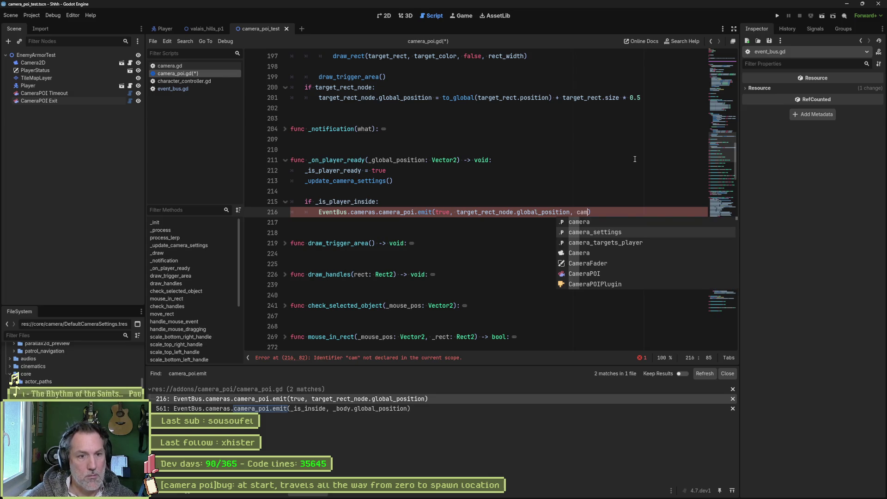
key("Return")
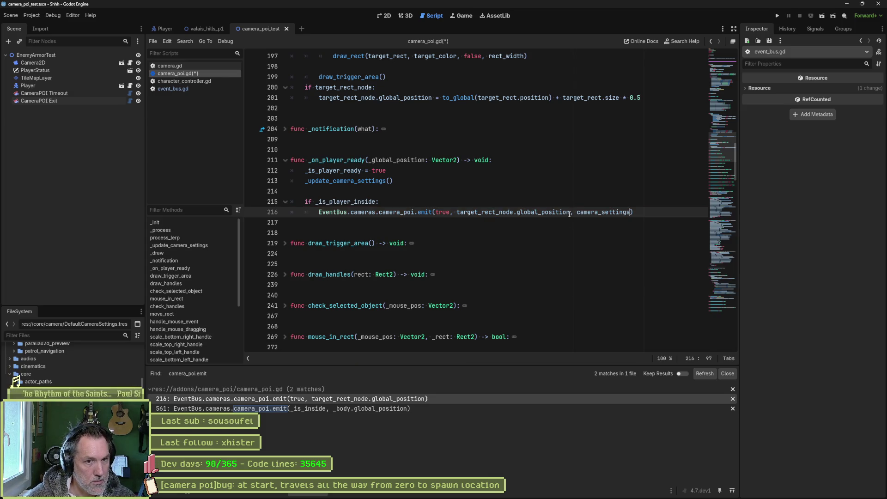
left_click(570, 212, "shift")
key("ctrl+s")
- Append ', camera_settings' to the line 561 emit call and run the test scene
left_click(353, 403)
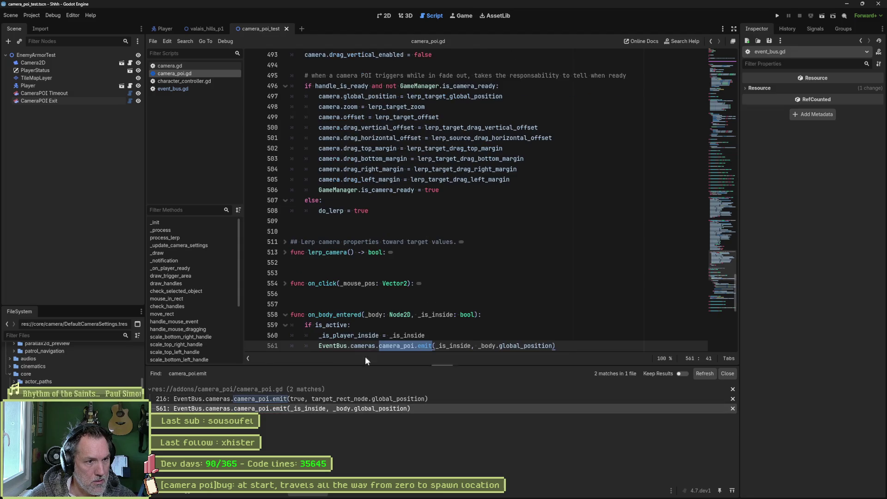
scroll(422, 300, "down", 1)
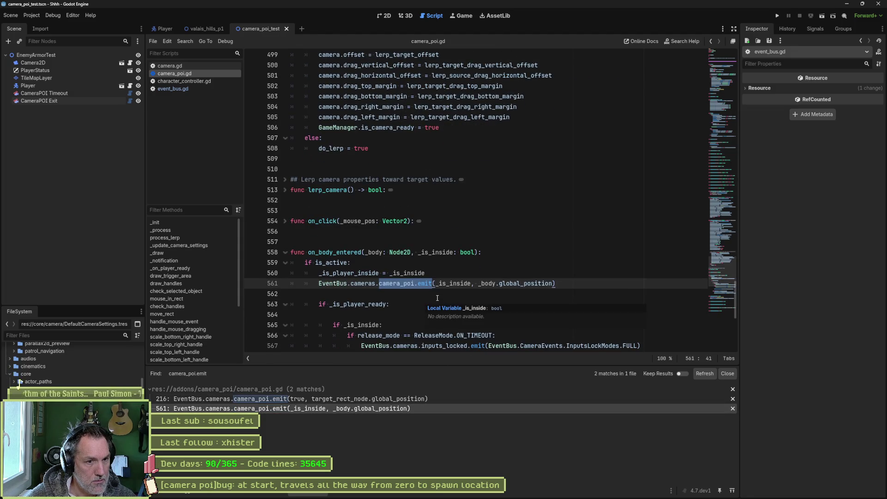
left_click(553, 283)
type(", camera_settings")
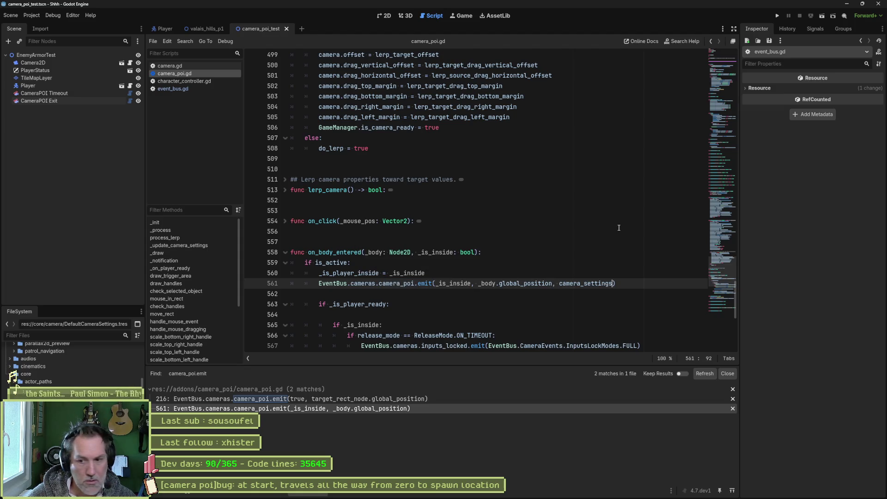
key("F6")
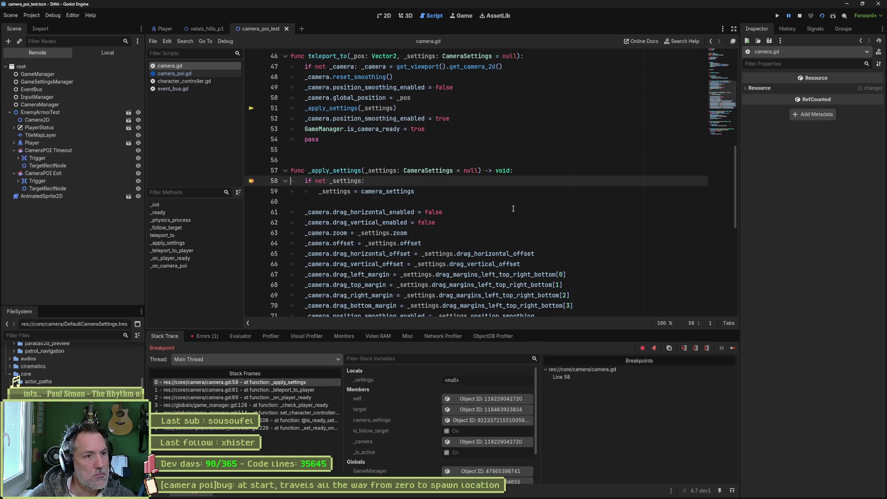
- Inspect the _apply_settings, _teleport_to_player, _on_player_ready and game_manager.gd stack frames, then resume the game
mouse_move(385, 171)
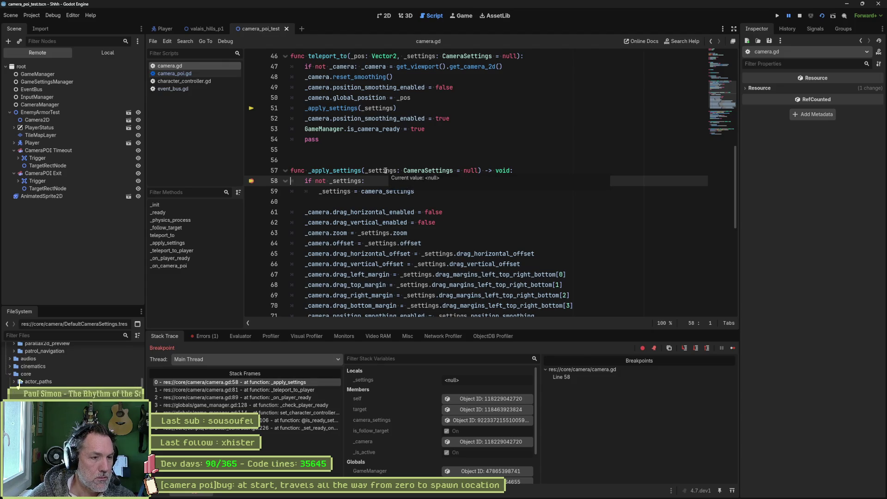
left_click(306, 390)
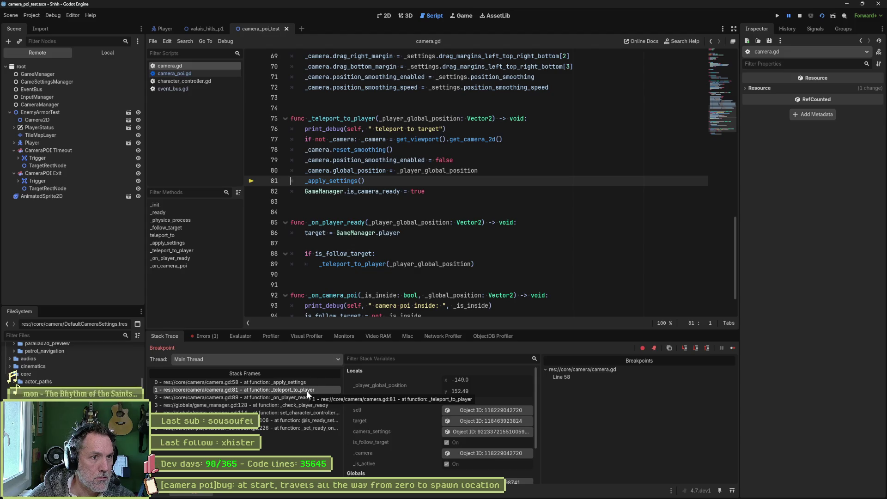
left_click(310, 398)
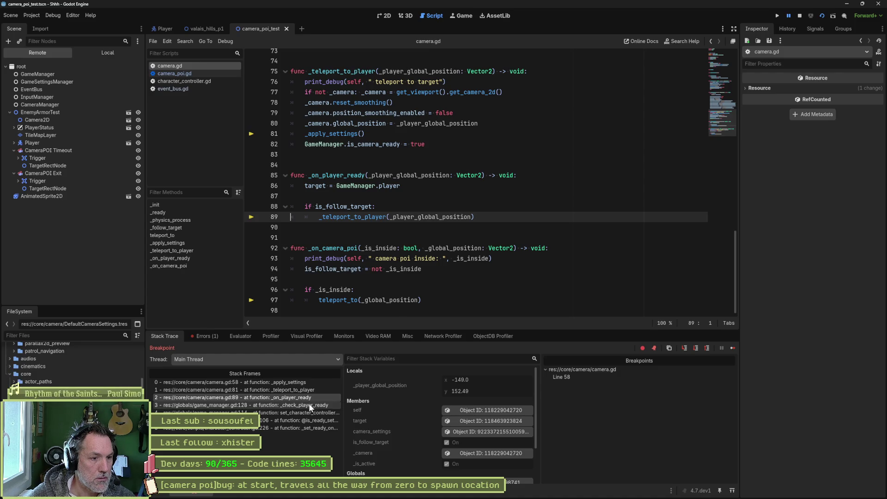
left_click(309, 406)
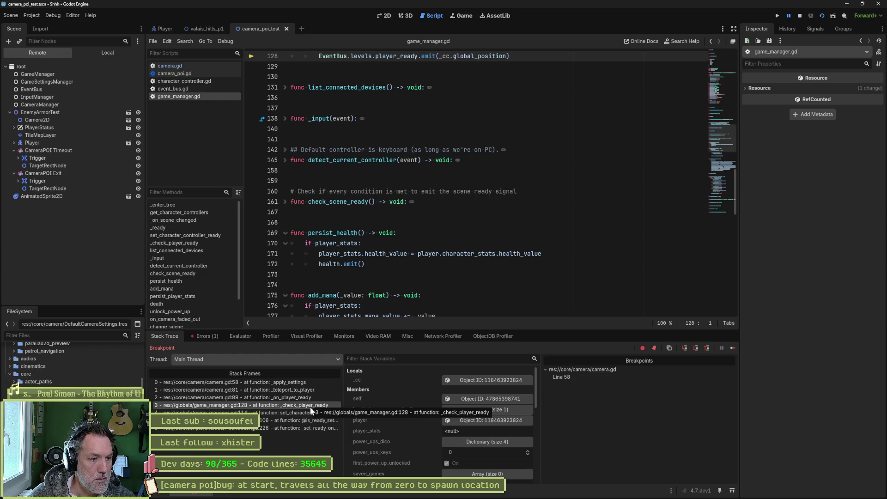
left_click(309, 382)
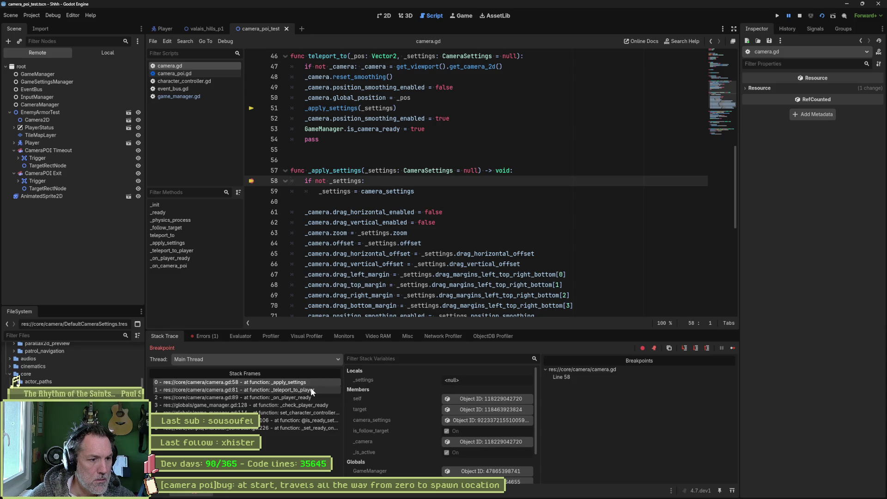
left_click(311, 389)
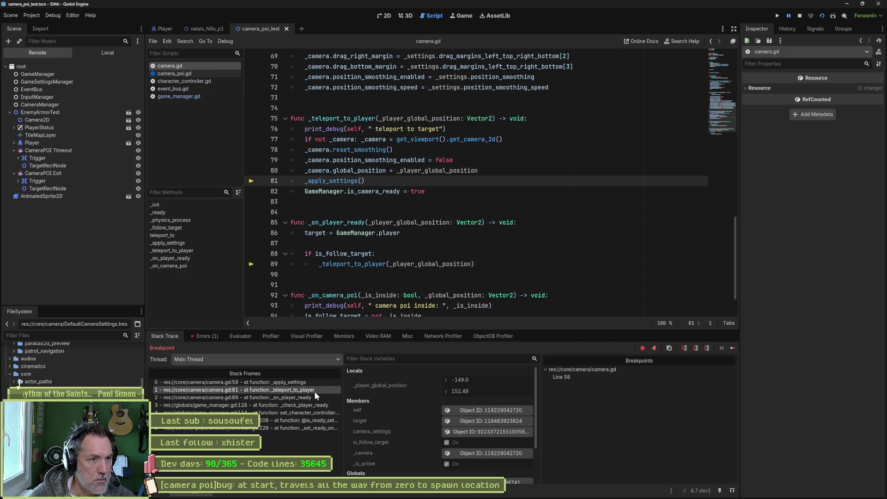
left_click(309, 398)
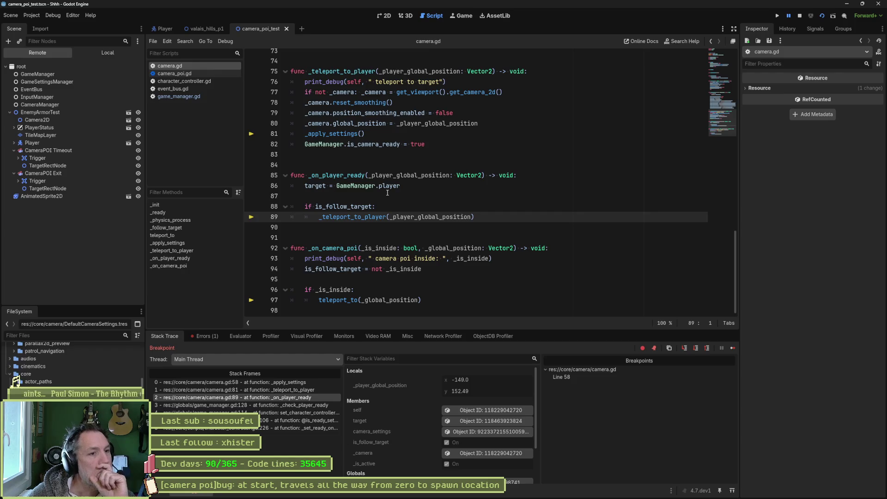
key("F12")
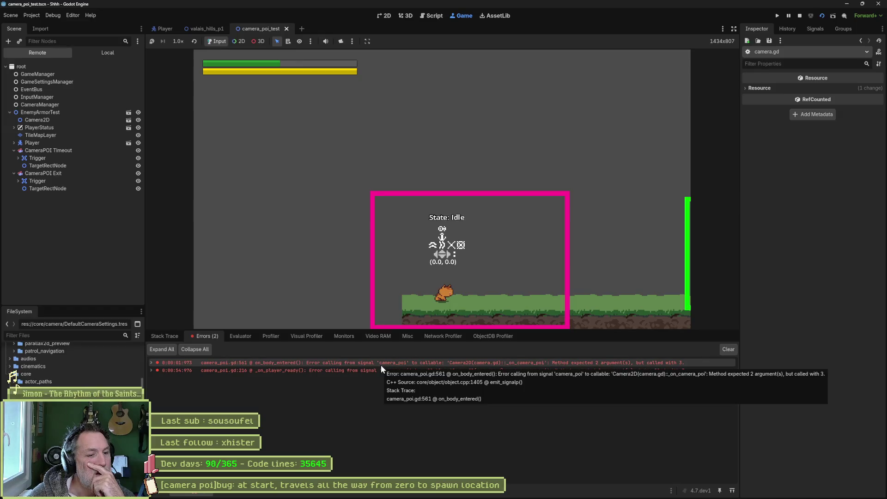
- Resume the game and jump to line 216 of camera_poi.gd behind the second argument-count error
left_click(381, 365)
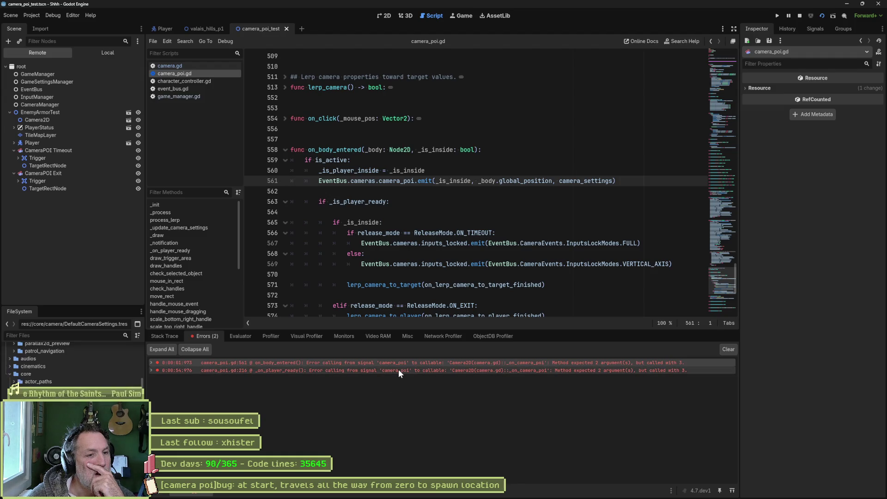
mouse_move(398, 372)
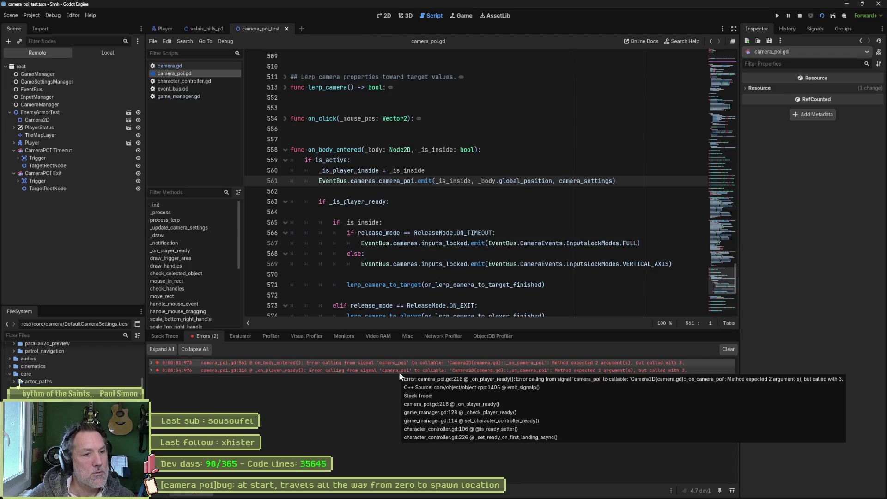
left_click(399, 371)
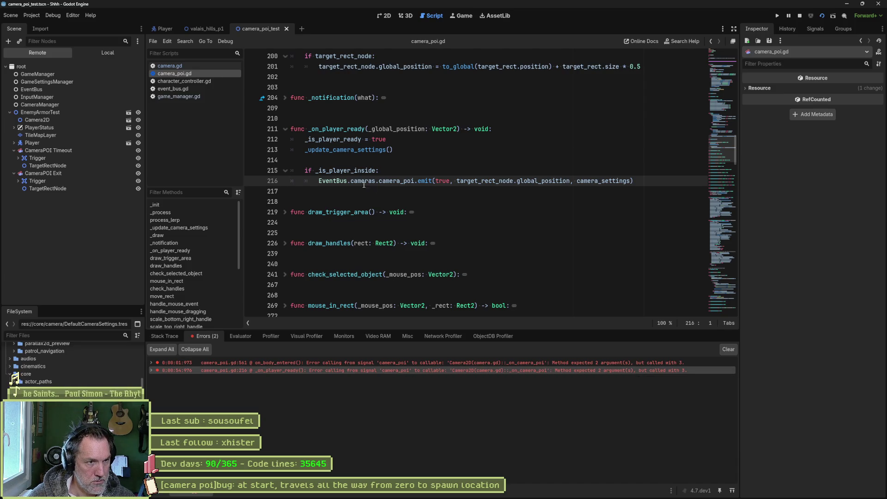
- Search the whole project for EventBus.cameras.camera_poi
left_click_drag(320, 182, 414, 181)
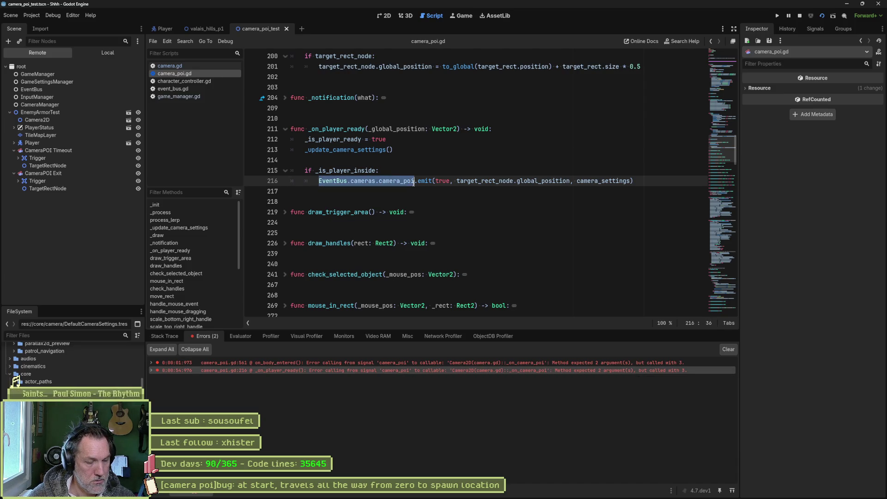
key("ctrl+shift+f")
left_click(422, 281)
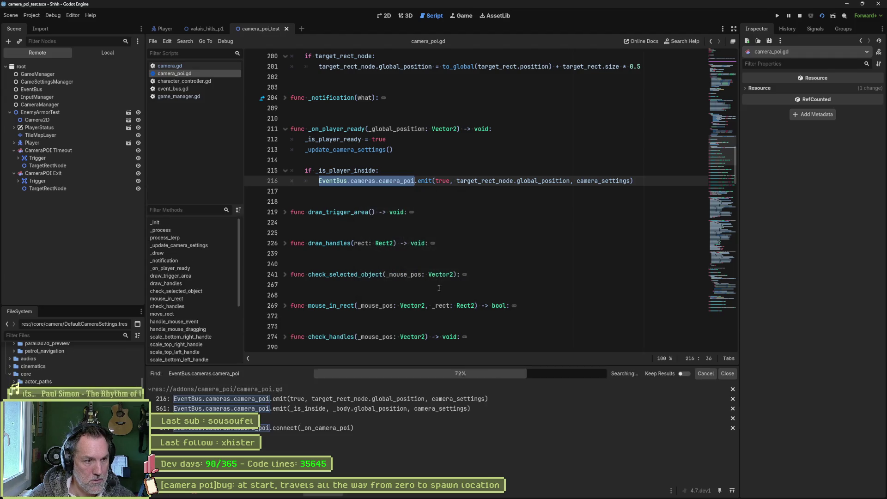
- Add a ', _cam_settings: CameraSettings' parameter to _on_camera_poi in camera.gd
left_click(385, 427)
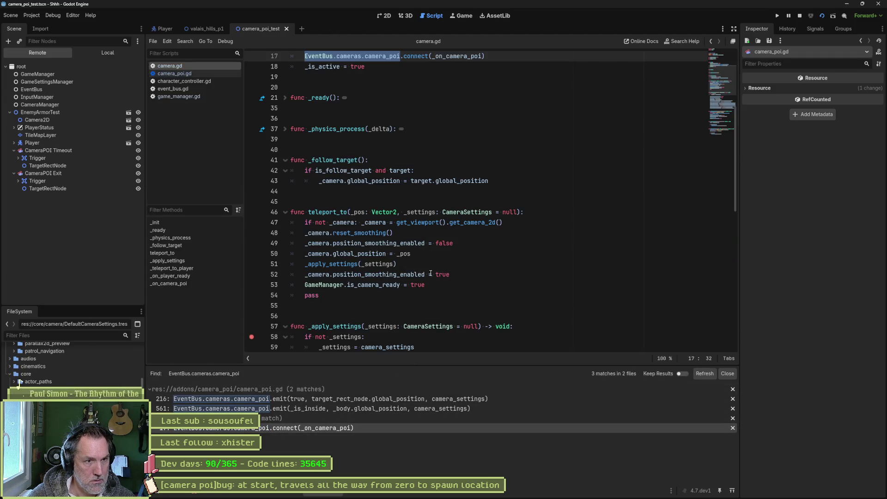
scroll(442, 242, "up", 3)
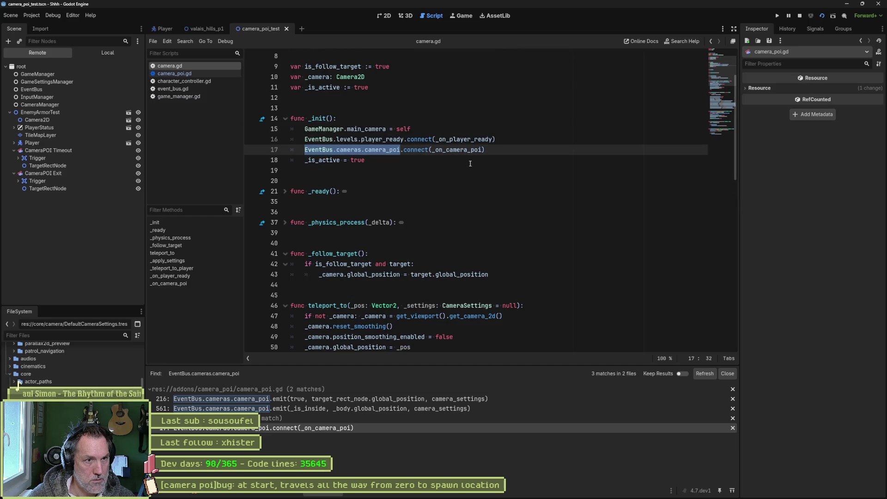
left_click(469, 150, "ctrl")
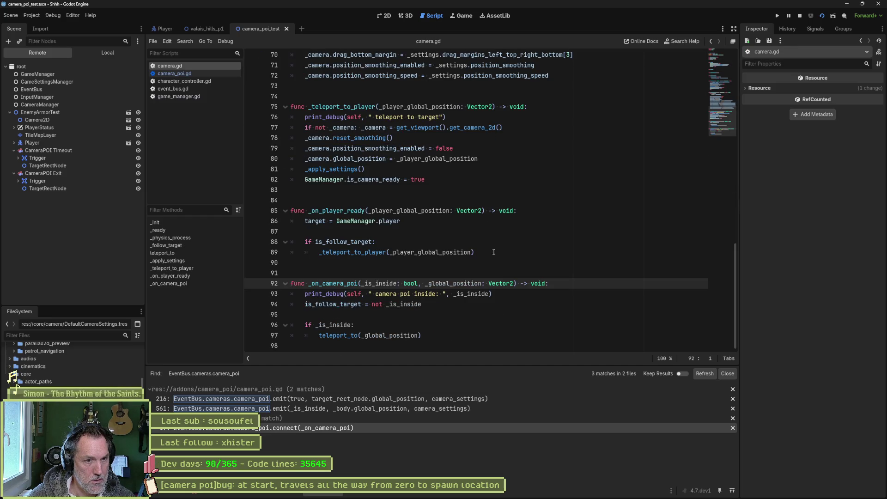
left_click(513, 283)
type(", _")
type("cam_settings: C")
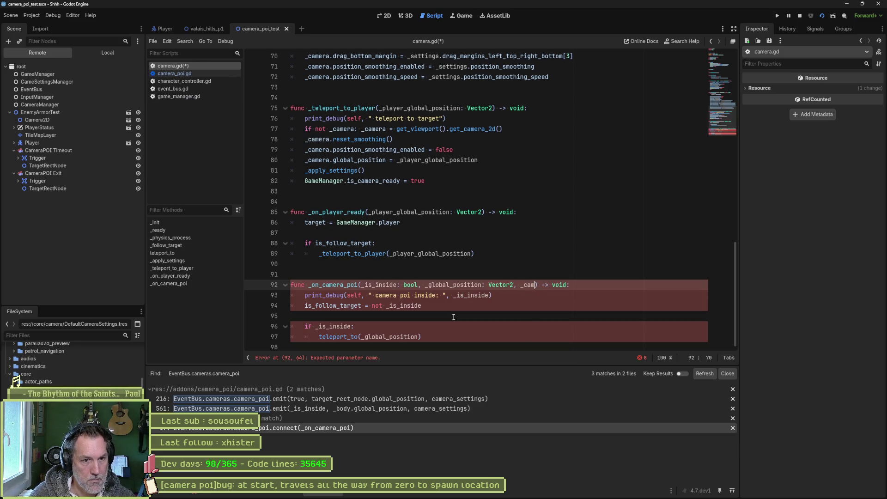
type("ameraSettings")
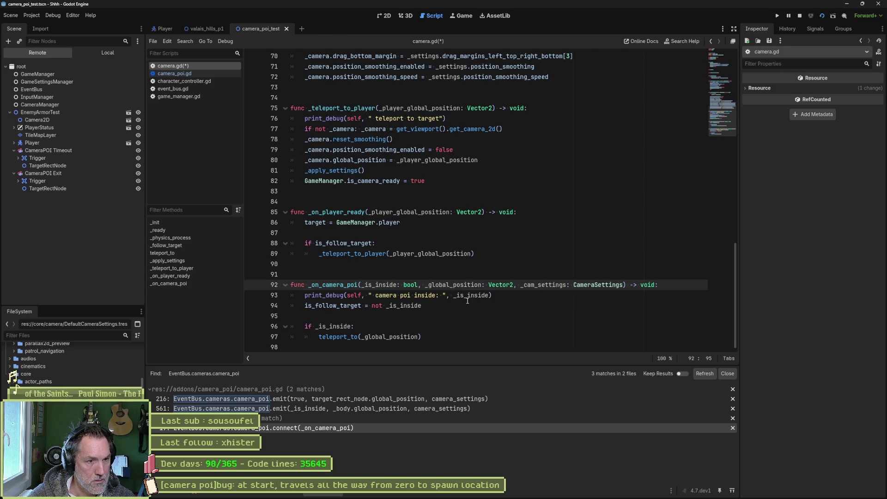
- Check where _is_inside and the new _cam_settings parameter are used in _on_camera_poi
left_click(469, 306)
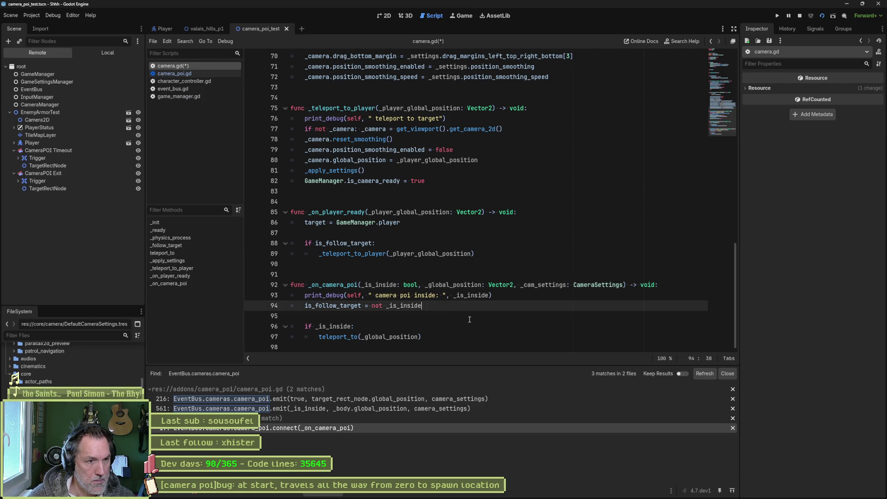
key("Return")
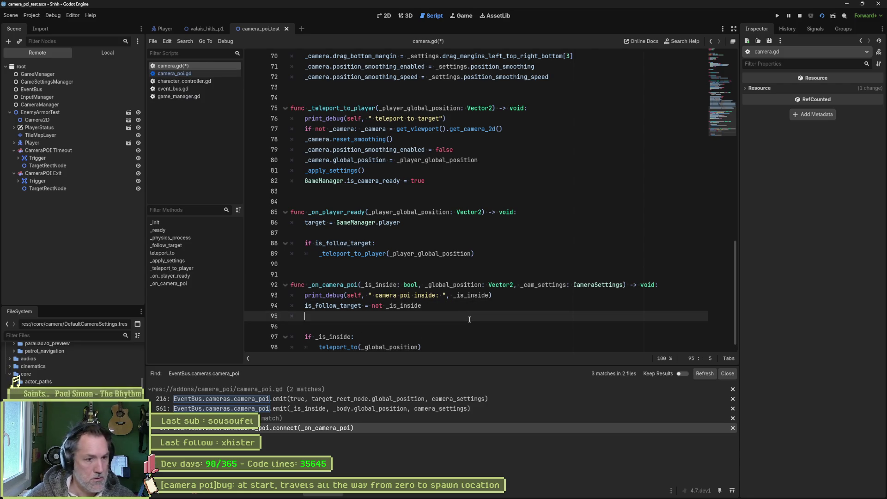
key("BackSpace")
key("Delete")
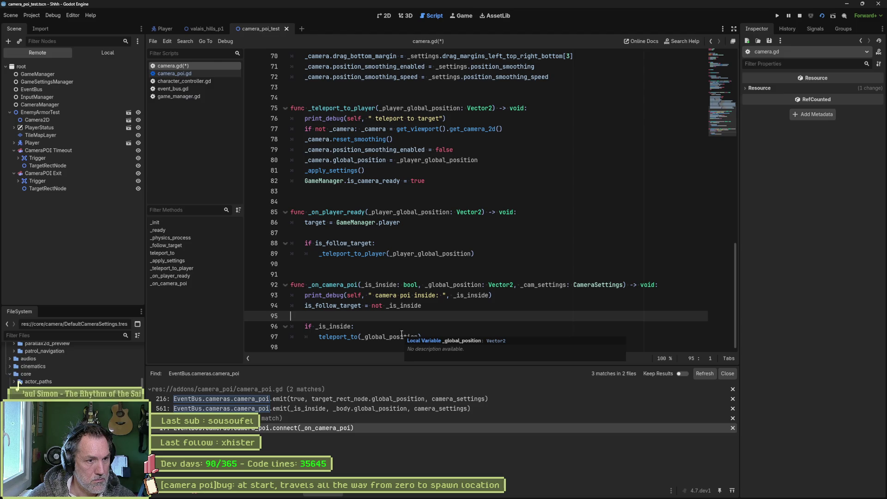
double_click(341, 326)
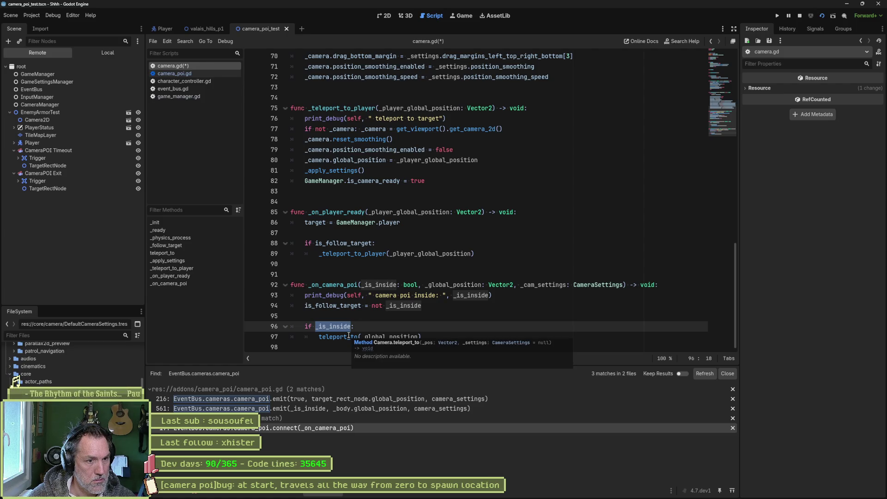
double_click(543, 285)
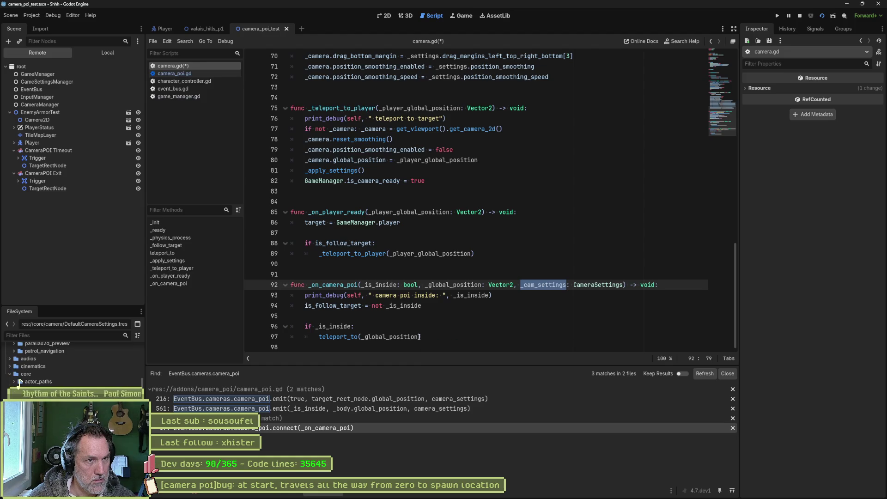
- Add 'camera_settings = _cam_settings' to the function body, save, and run the game
left_click(438, 306)
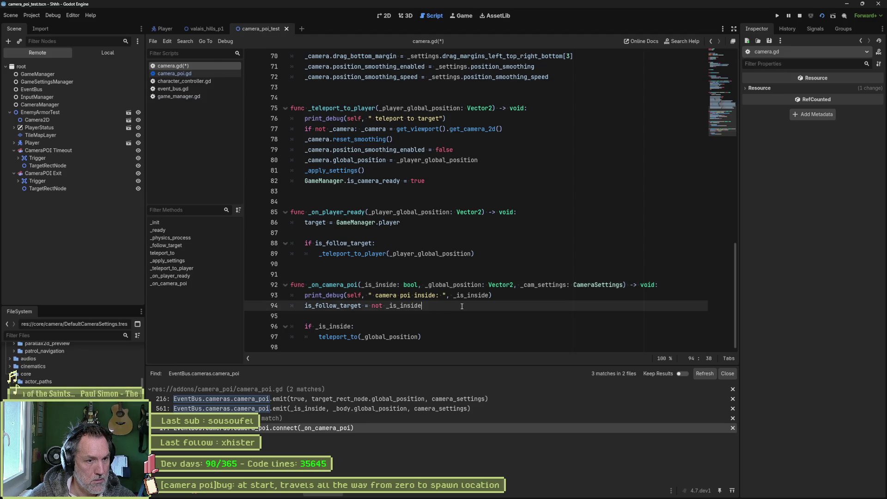
key("Return")
key("Return")
type("if ")
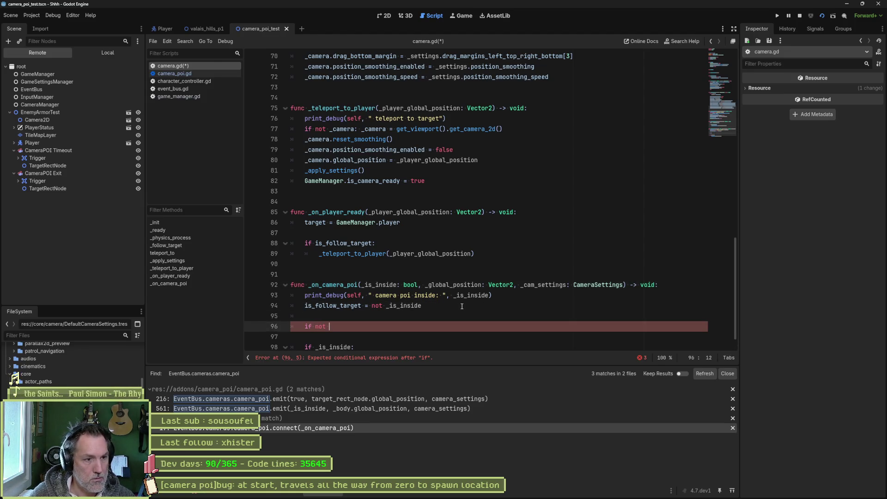
type("not")
key("ctrl+BackSpace")
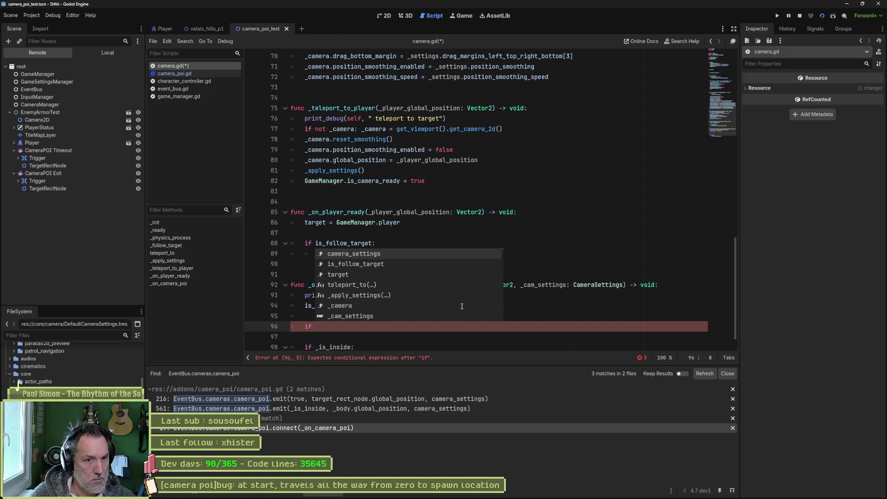
key("BackSpace")
key("BackSpace")
key("BackSpace")
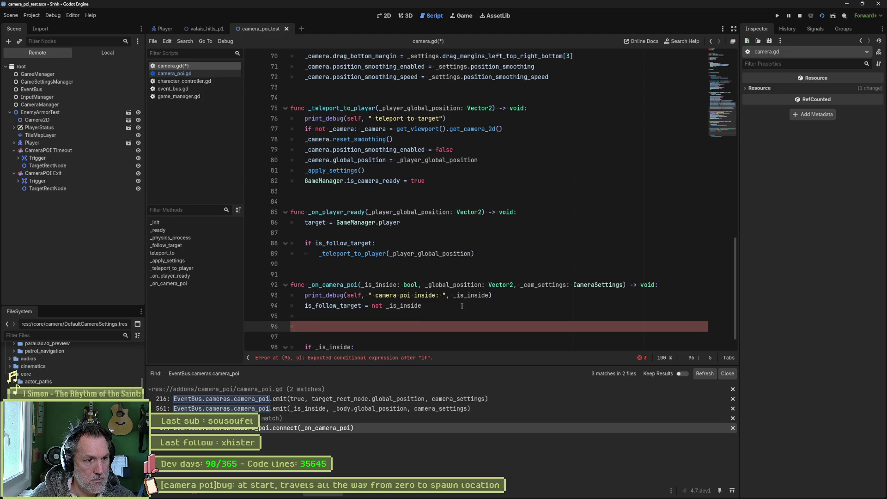
type("camera")
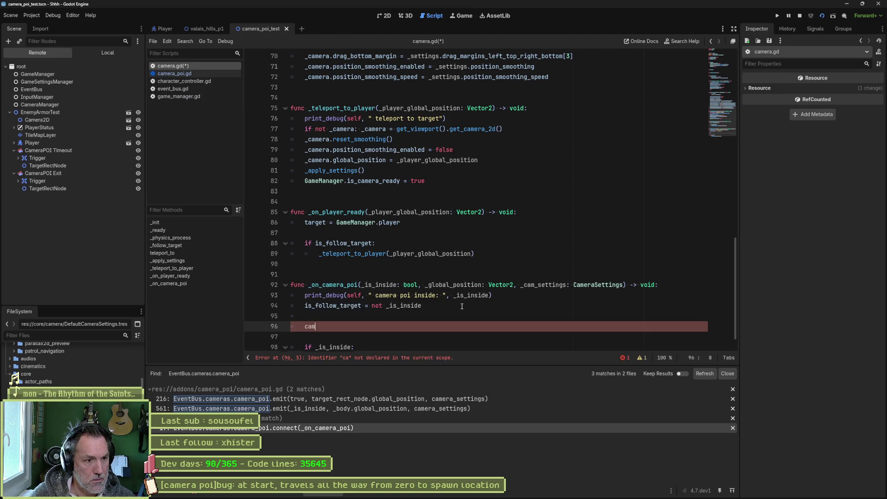
key("Return")
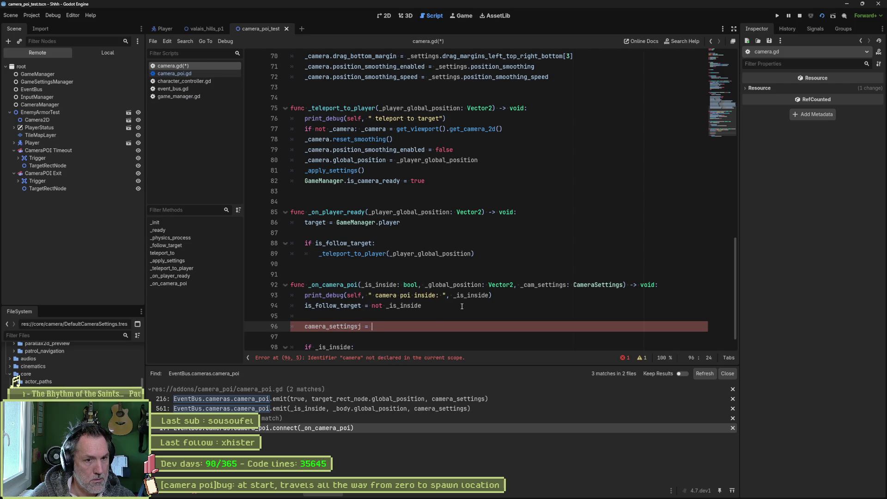
type("_cam")
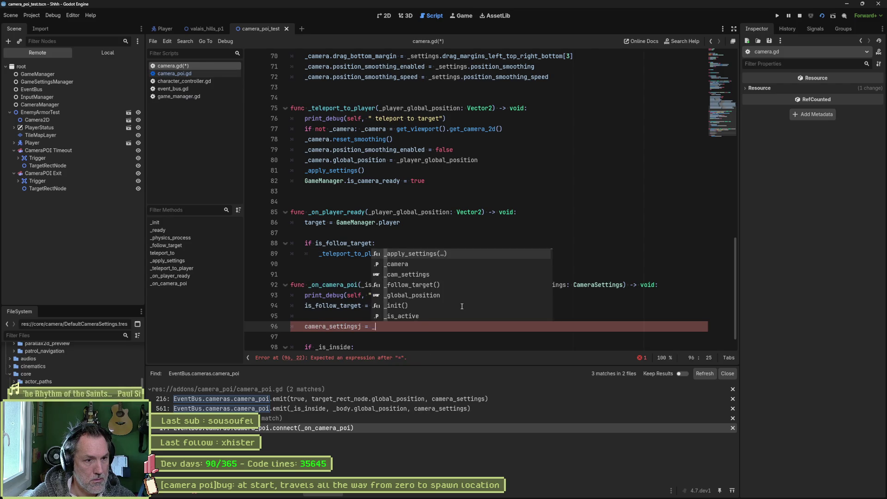
key("Return")
key("Home")
key("BackSpace")
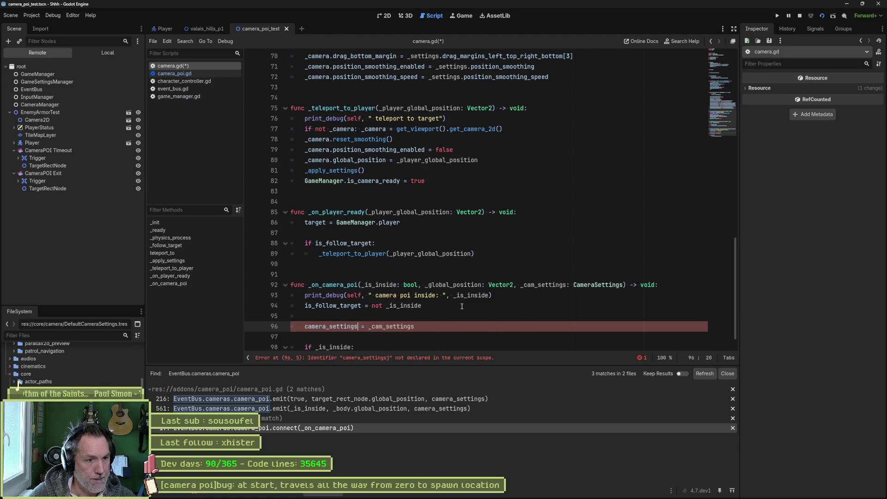
key("ctrl+s")
key("F6")
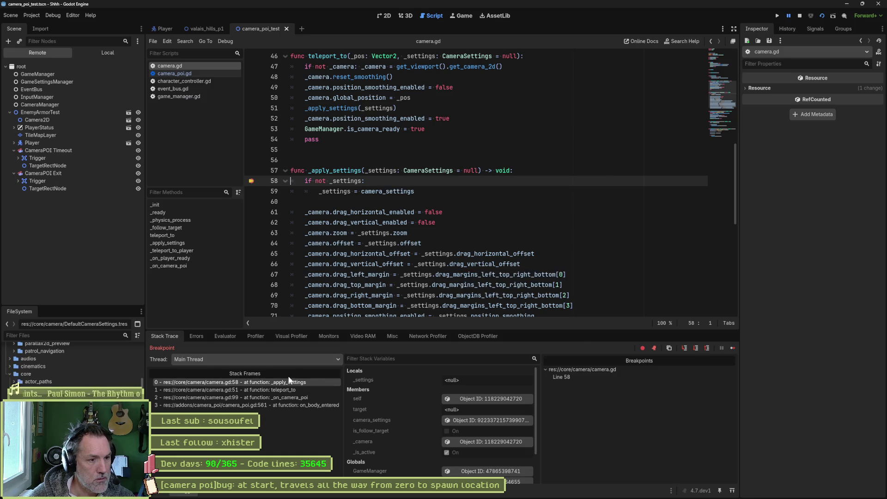
- In the teleport_to frame, evaluate _settings in the Evaluator and find it is null
left_click(291, 391)
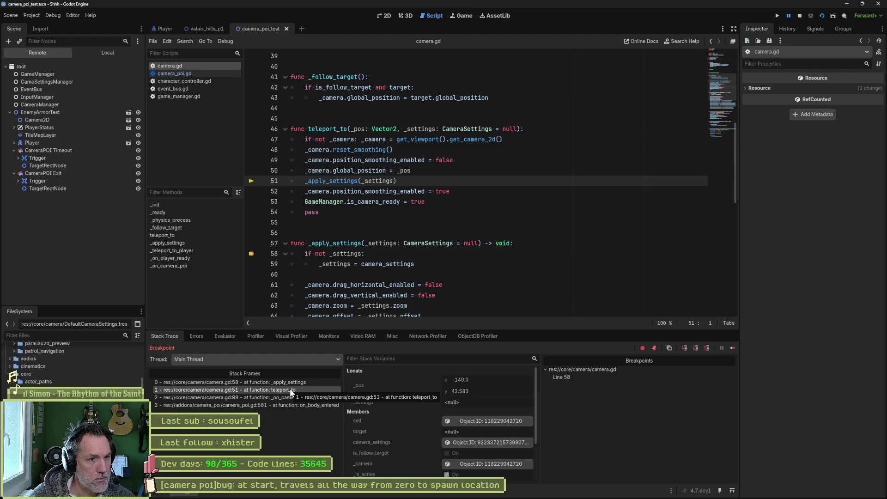
double_click(417, 130)
key("ctrl+c")
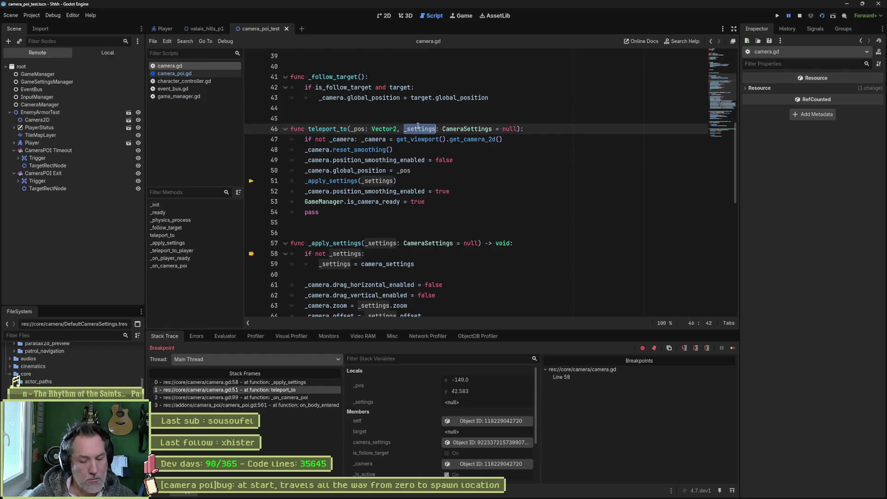
left_click(231, 335)
key("ctrl+v")
key("Return")
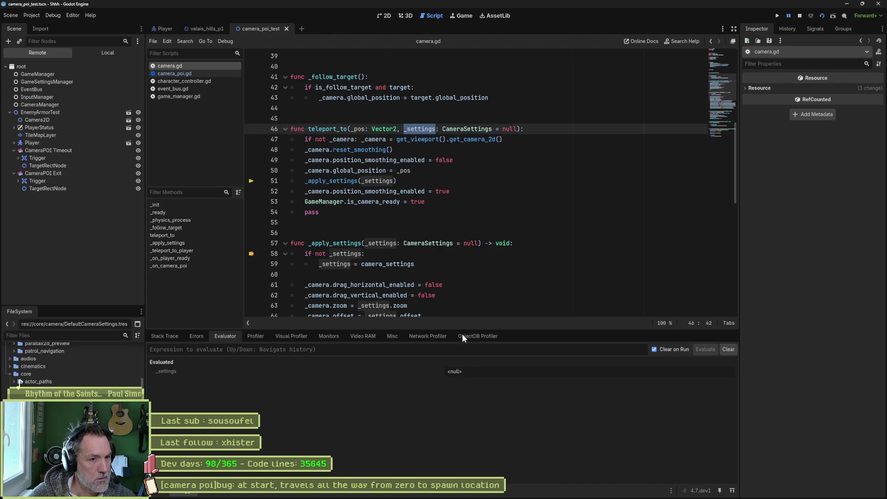
- Check _cam_settings in the _on_camera_poi frame, go to teleport_to, and stop debugging
left_click(167, 337)
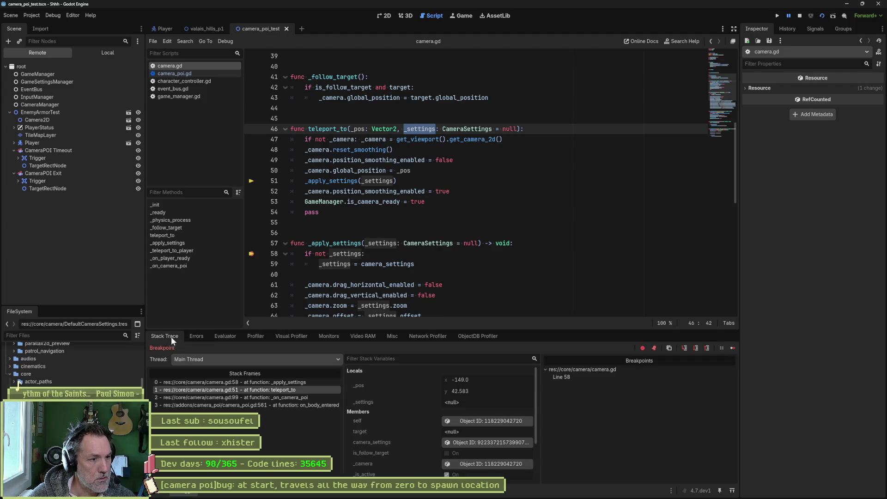
left_click(210, 398)
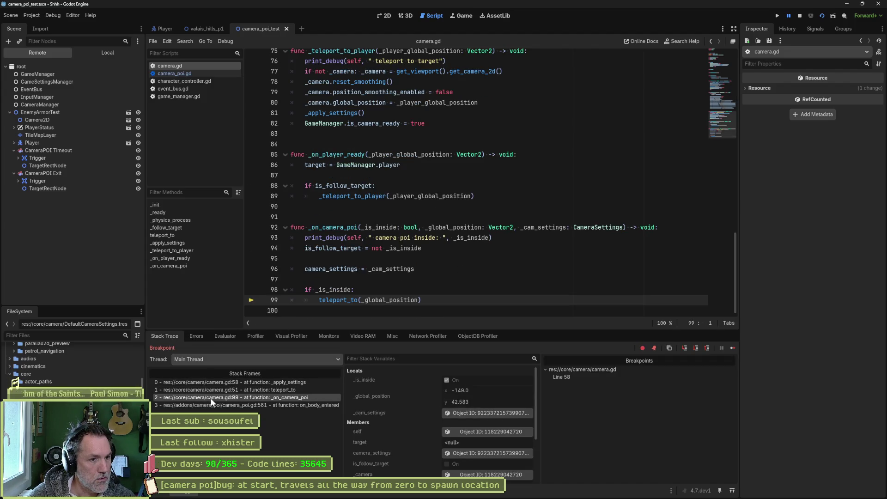
double_click(552, 228)
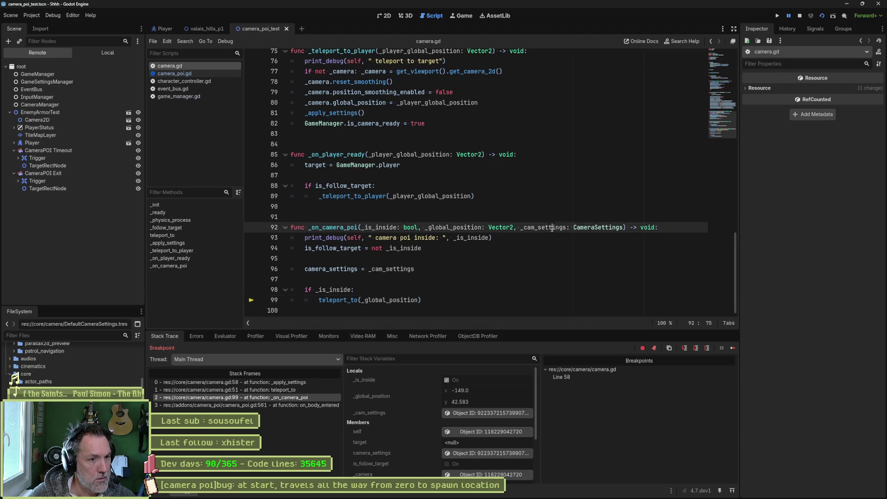
mouse_move(552, 229)
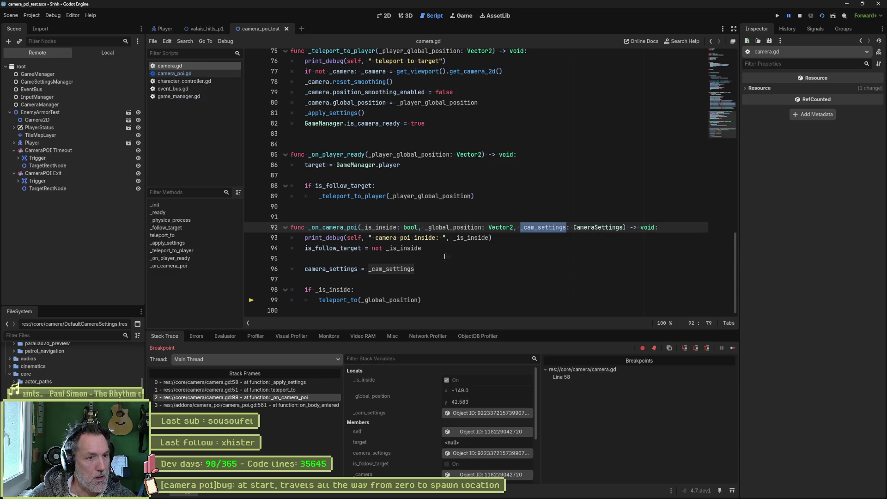
left_click(337, 305, "ctrl")
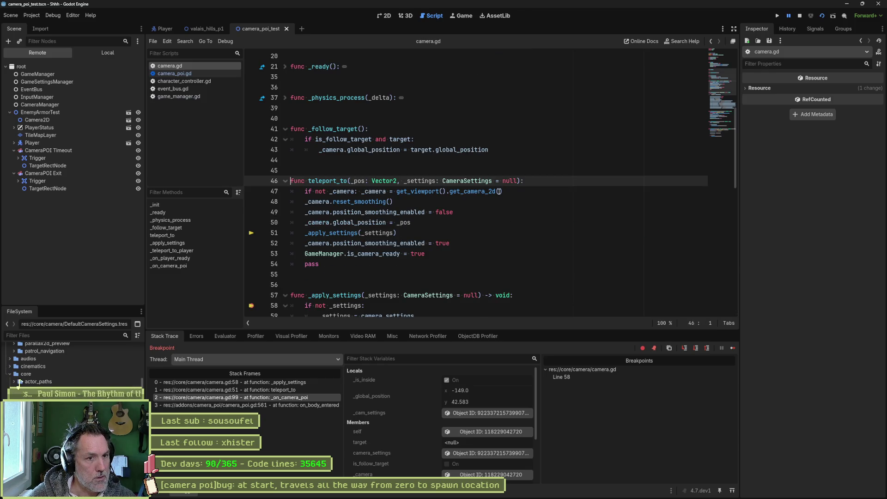
key("F8")
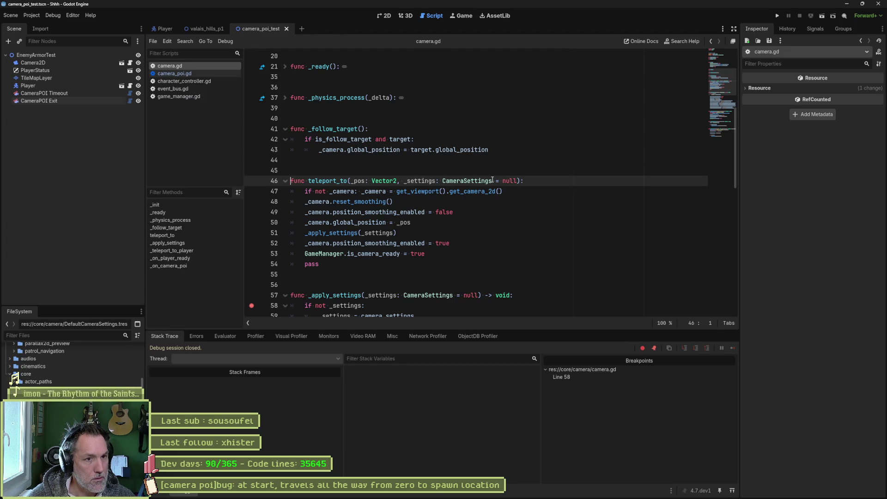
- Wrap the camera_settings assignment in 'if _cam_settings:', give _cam_settings a default of null, and save
scroll(295, 298, "down", 4)
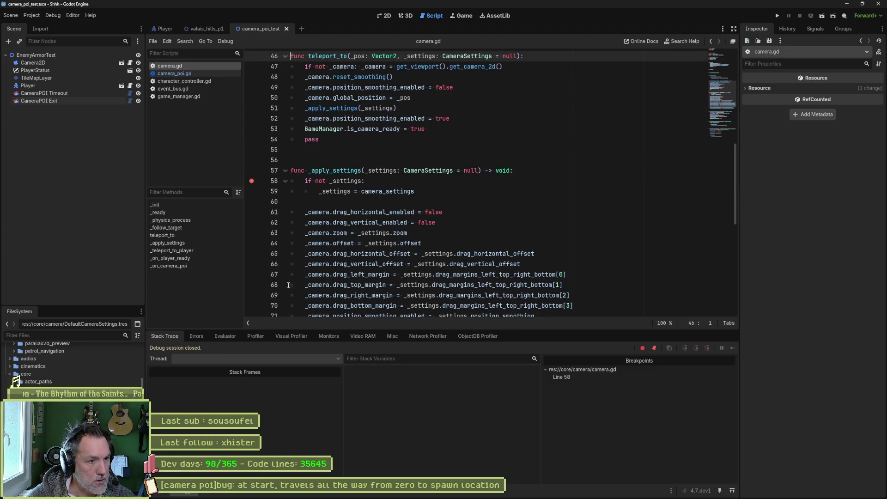
left_click(190, 266)
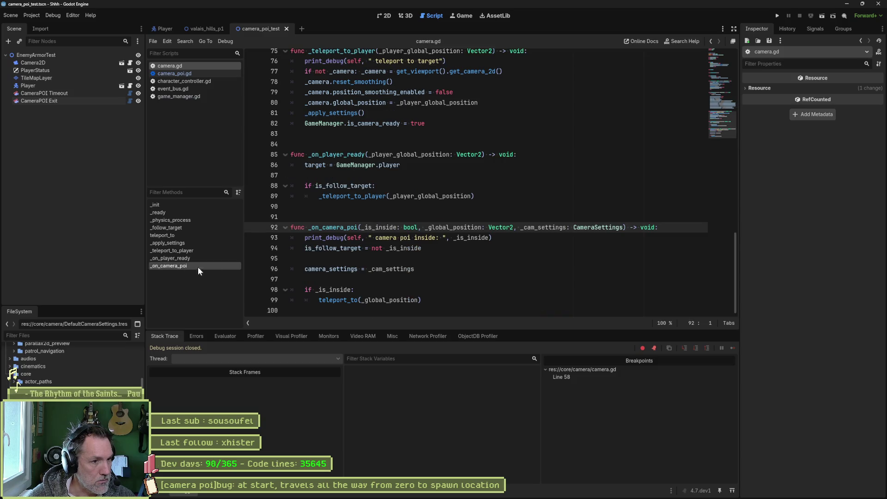
left_click(339, 262)
key("Return")
type("if _c")
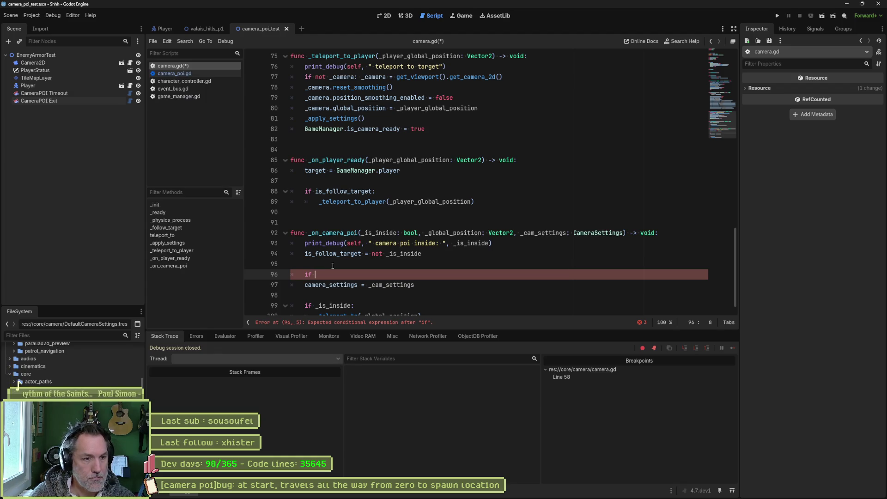
type("am_settings:")
key("Down")
key("Home")
key("Tab")
left_click(624, 233)
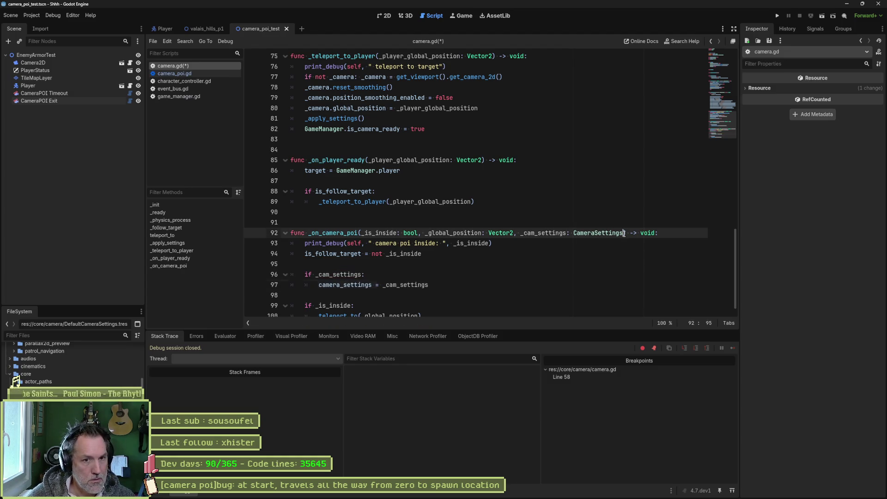
type("= null")
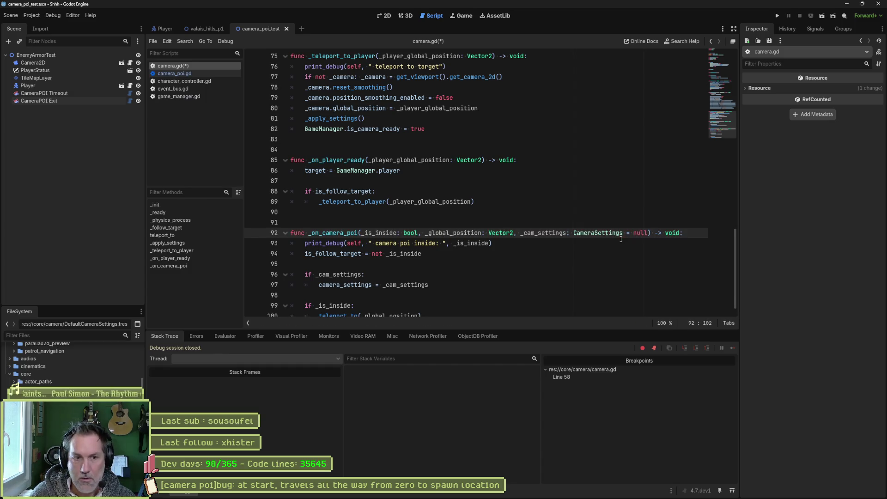
key("ctrl+s")
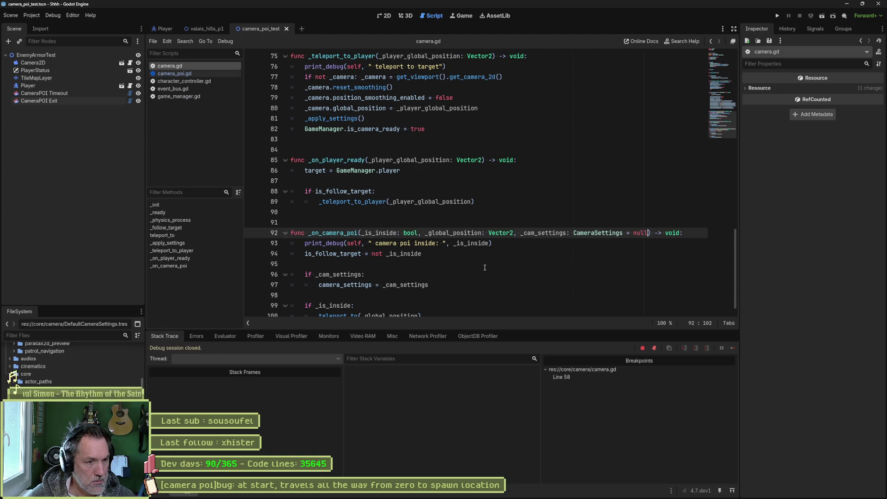
- Try a comma in the teleport_to call, revert it, save camera.gd, and go to teleport_to's definition
scroll(485, 267, "down", 1)
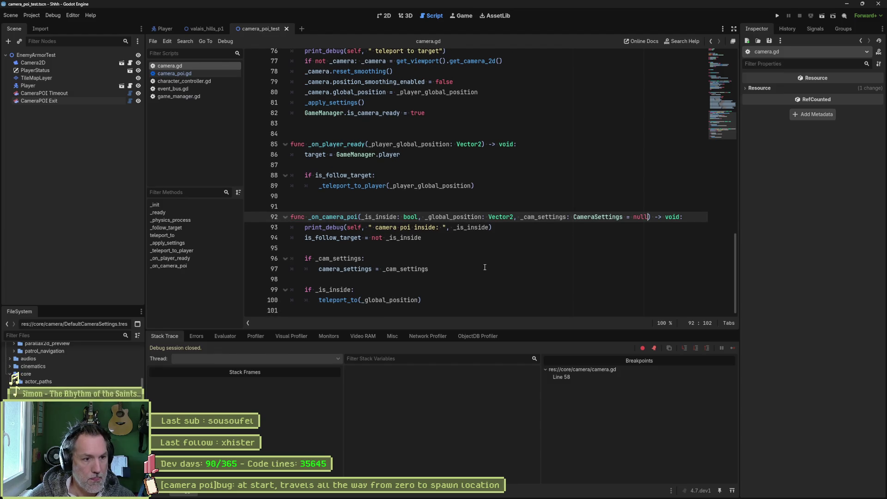
left_click(419, 300)
type(",")
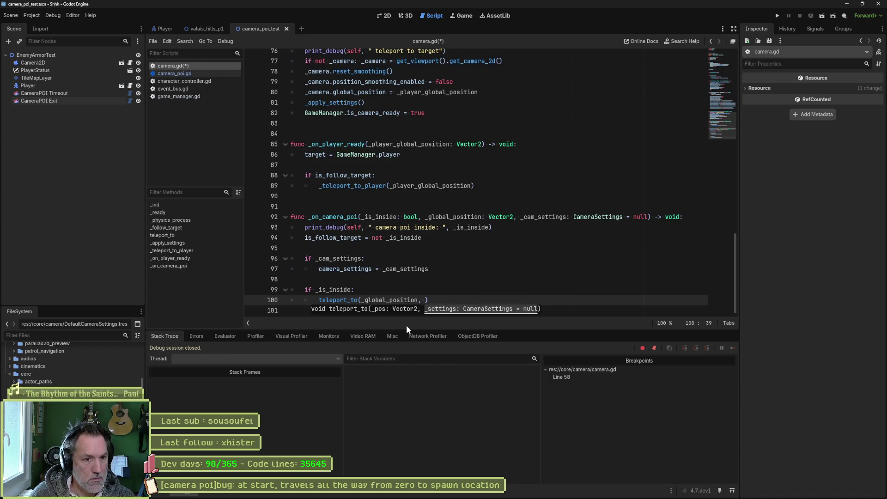
key("BackSpace")
key("BackSpace")
key("ctrl+s")
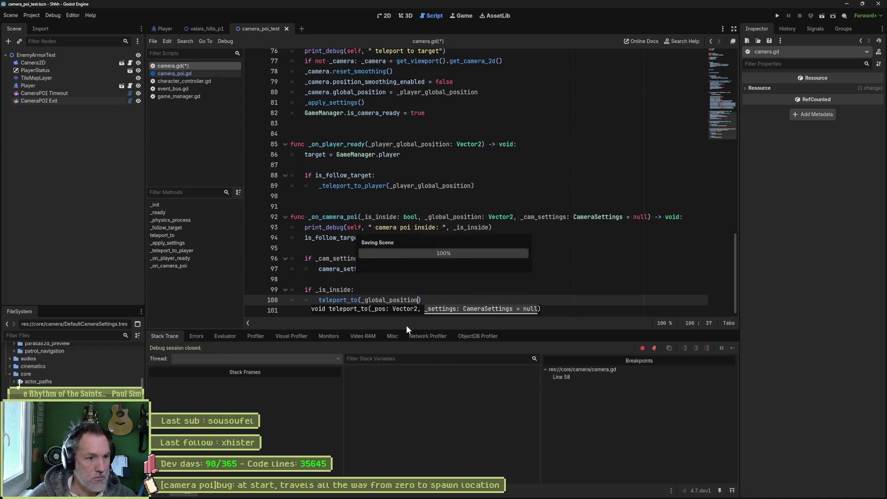
left_click(348, 300)
left_click(348, 301, "ctrl")
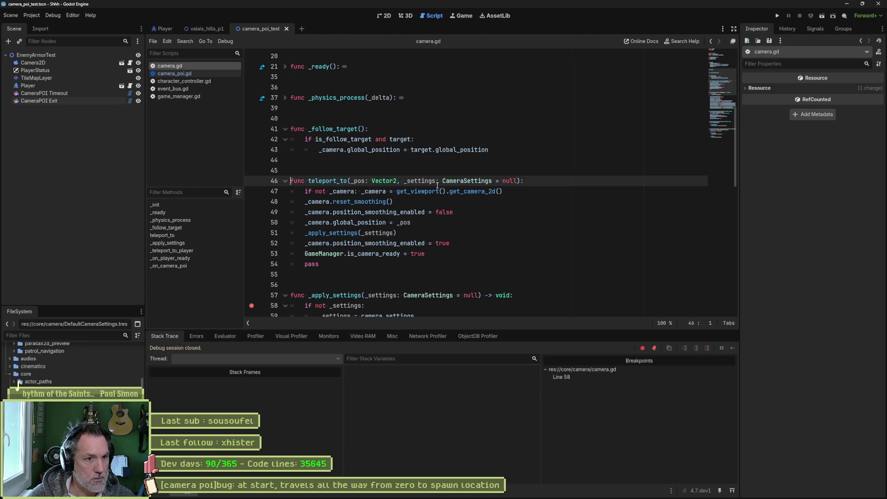
- Test deleting teleport_to's '_settings: CameraSettings = null' parameter, then undo back to the line 100 call
left_click_drag(397, 180, 517, 180)
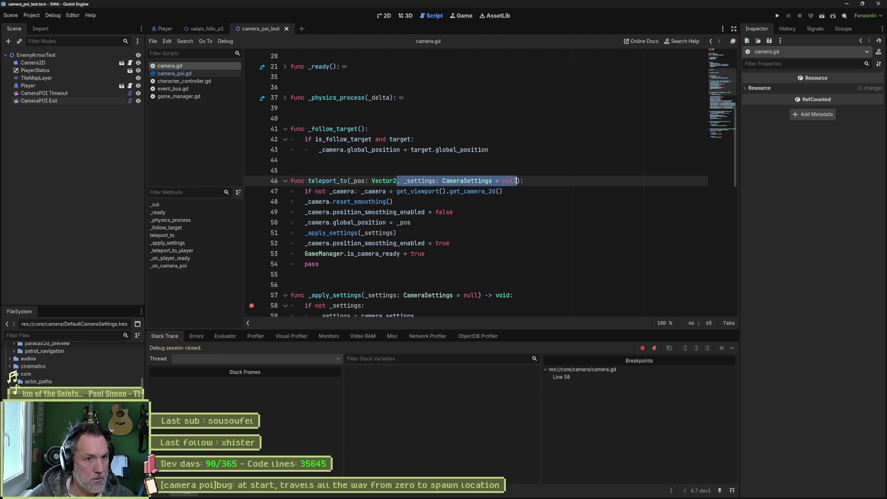
key("BackSpace")
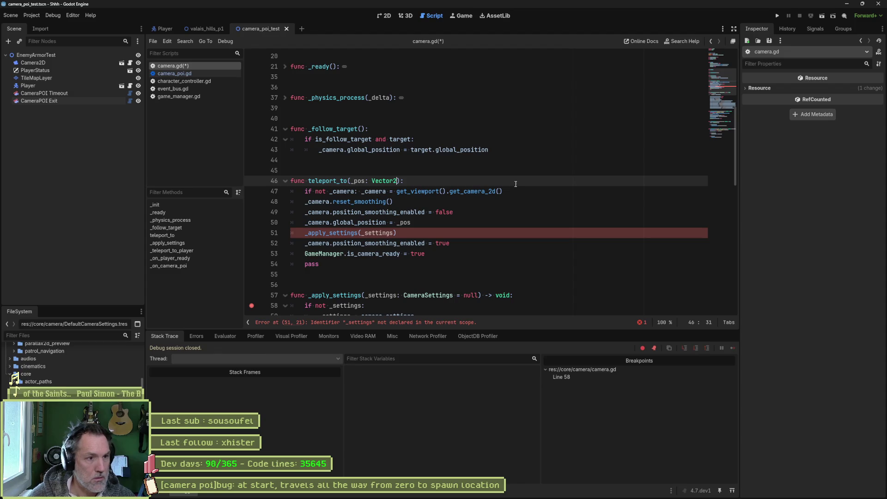
double_click(378, 233)
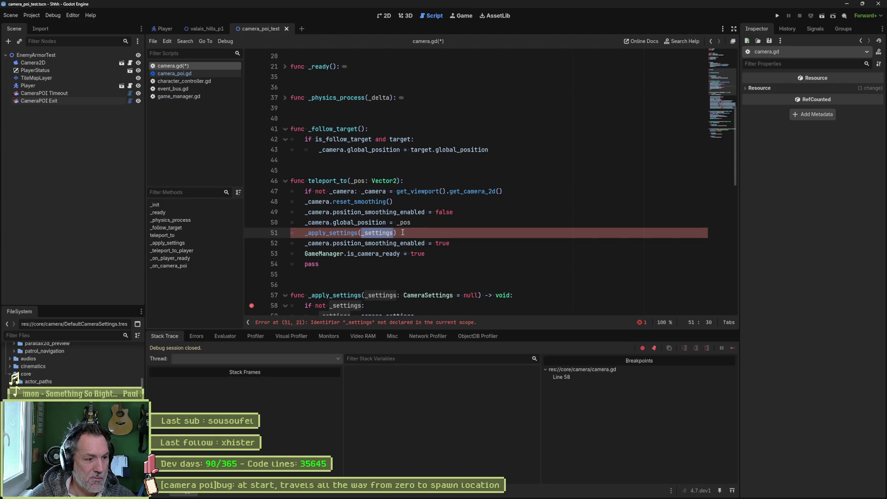
key("ctrl+z")
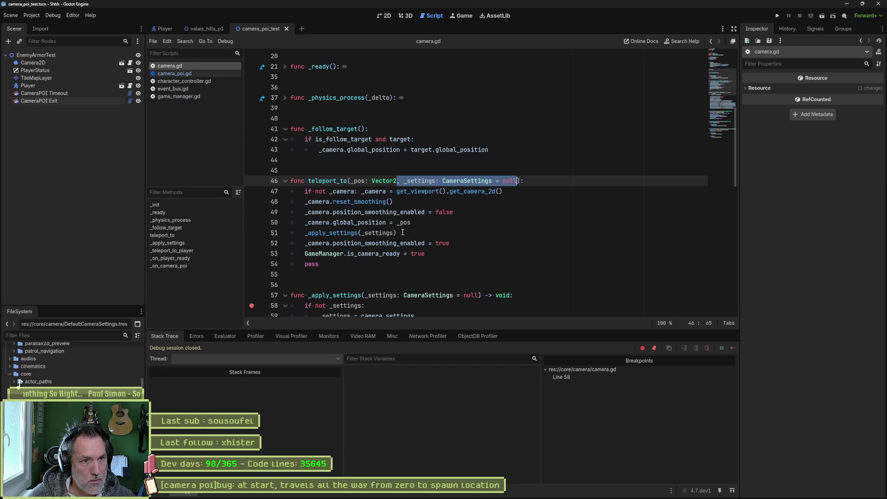
key("ctrl+z")
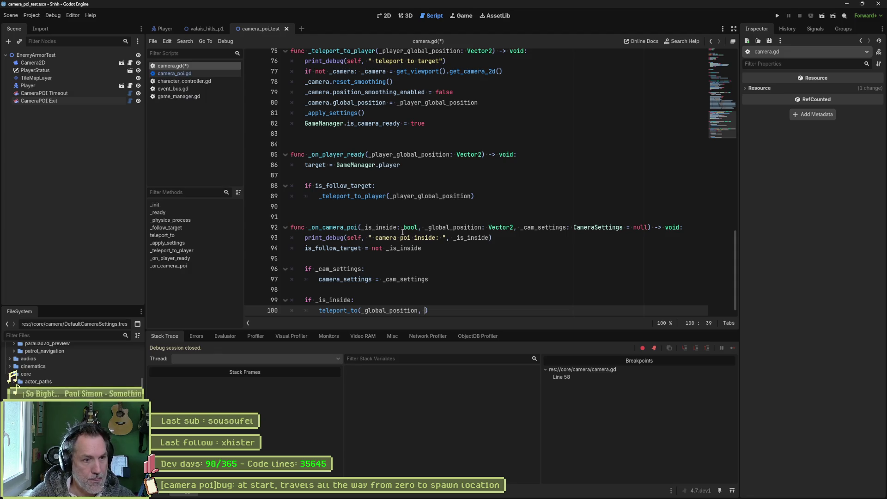
- Pass _cam_settings as teleport_to's second argument, remove the if _cam_settings block, and save camera.gd
type("_cam_settings")
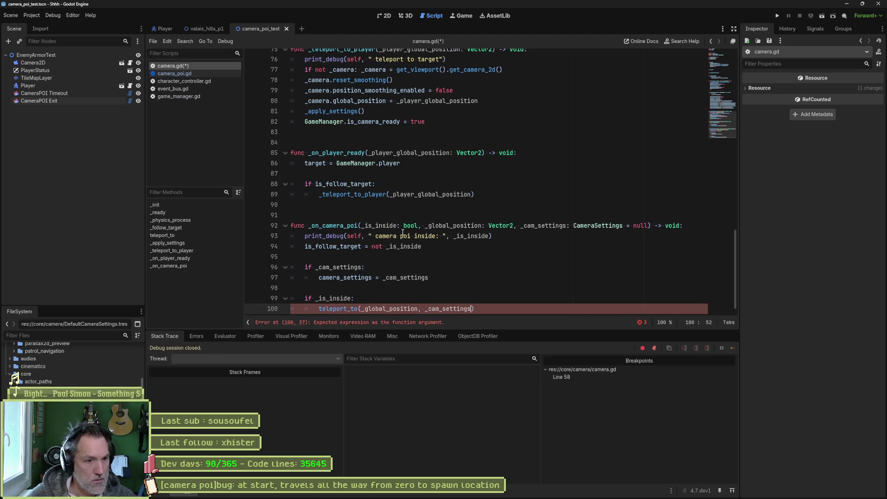
scroll(403, 232, "down", 1)
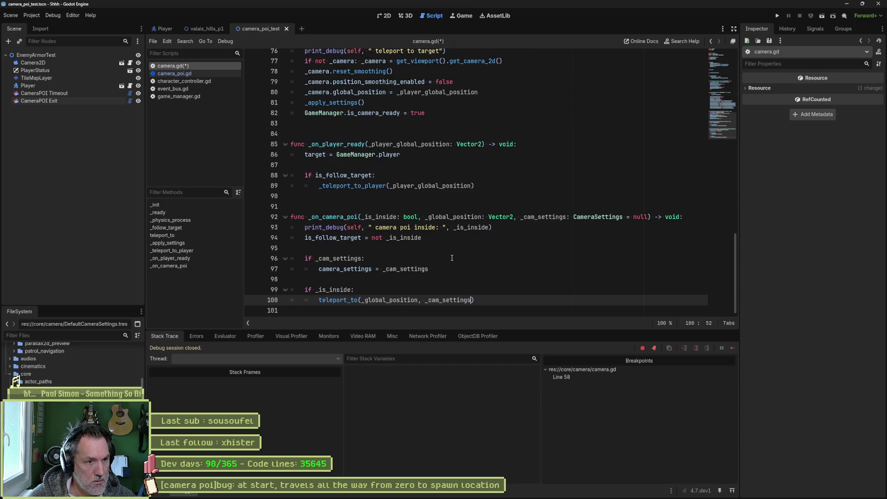
double_click(400, 268)
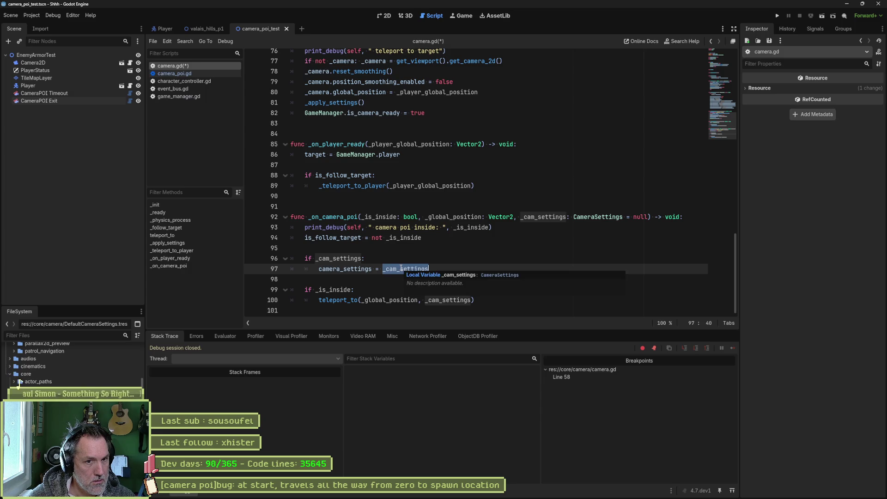
left_click(452, 300)
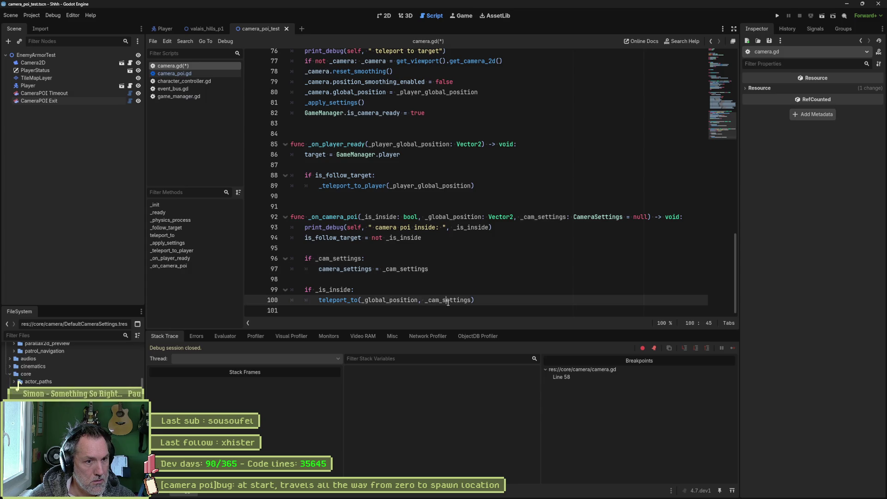
key("ctrl+z")
scroll(462, 261, "up", 1)
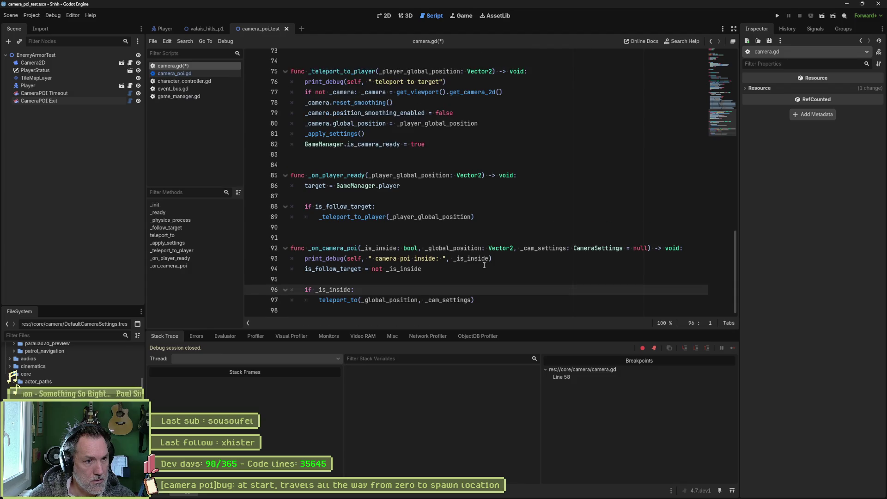
key("ctrl+s")
left_click(333, 300, "ctrl")
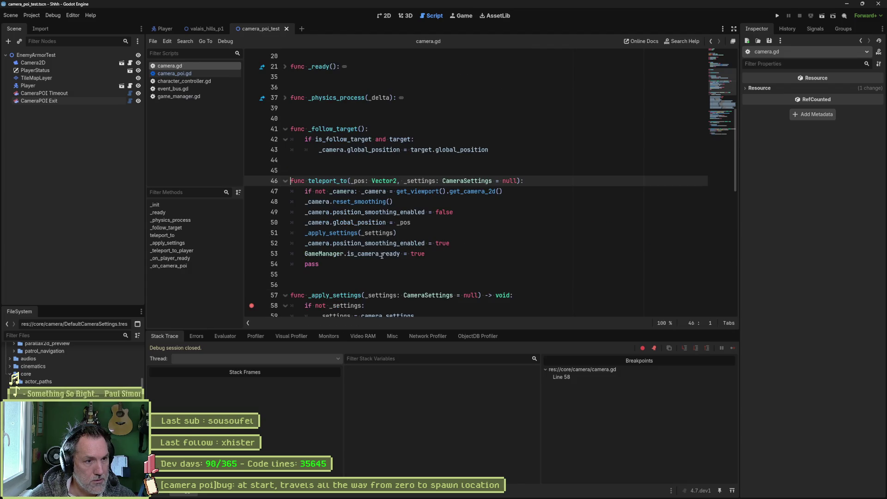
- Run the scene, check _settings at the breakpoint, step over, remove the line 58 breakpoint, and stop
left_click(515, 186)
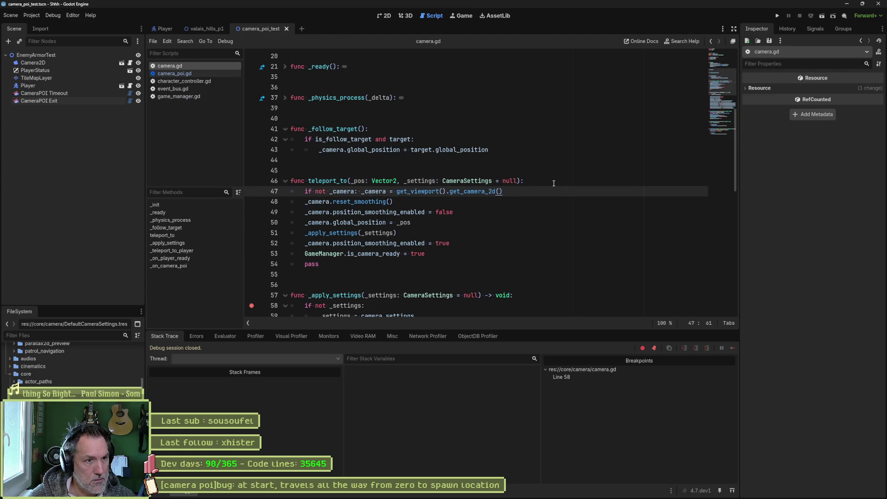
key("F6")
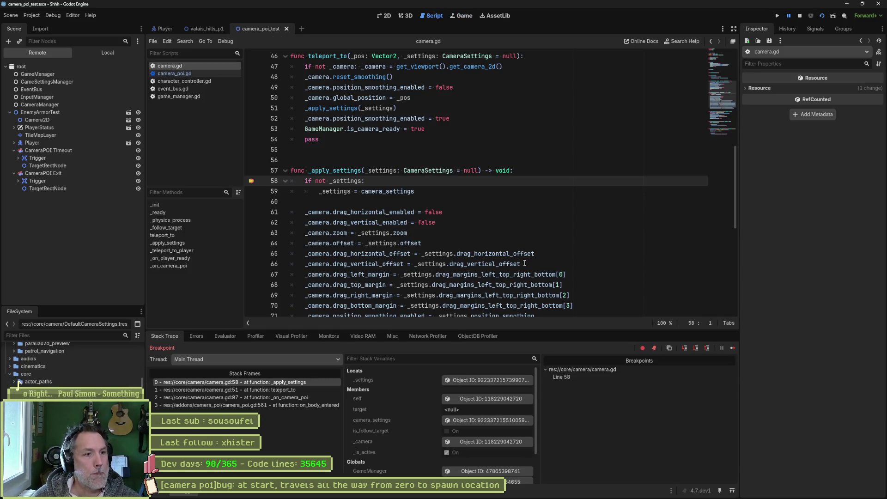
mouse_move(350, 185)
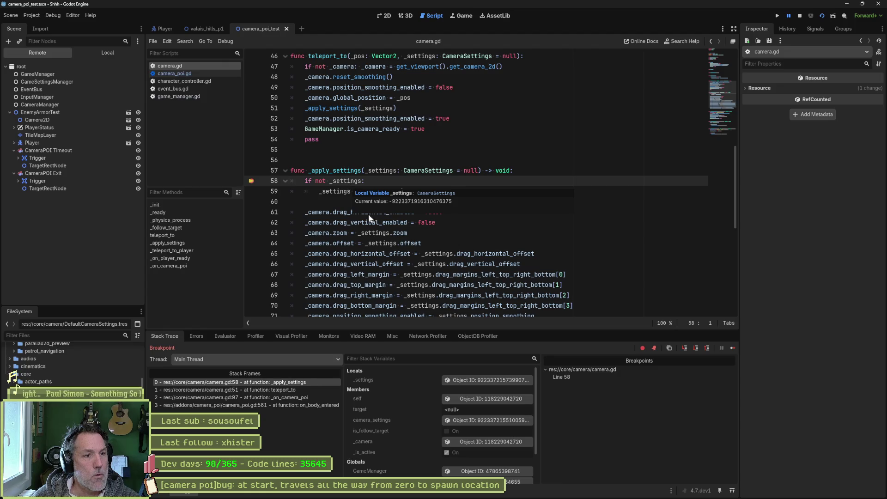
left_click(545, 237)
key("F10")
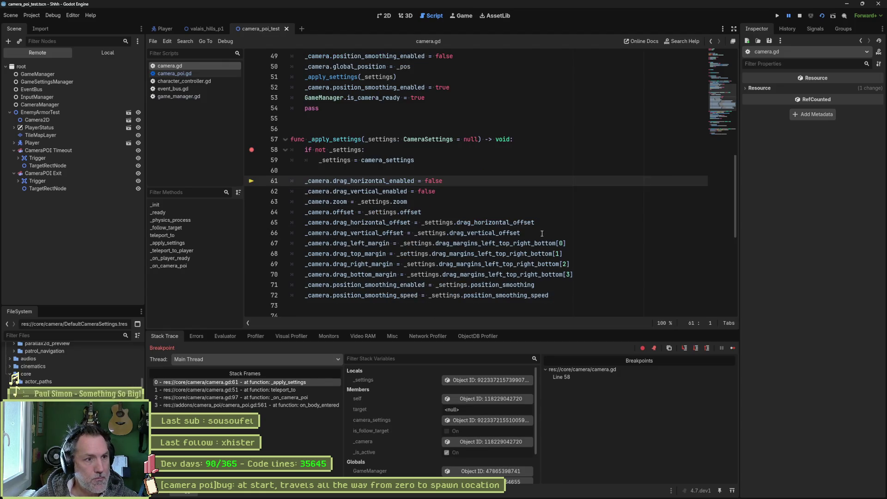
left_click(252, 149)
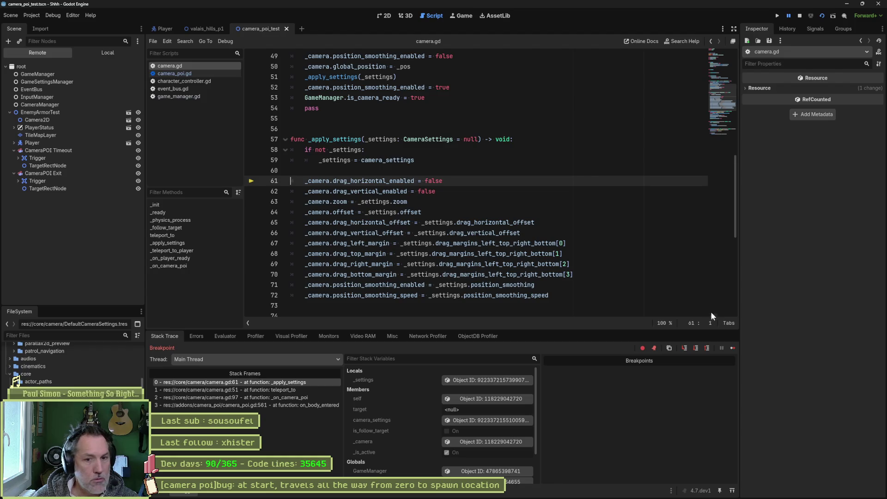
left_click(733, 348)
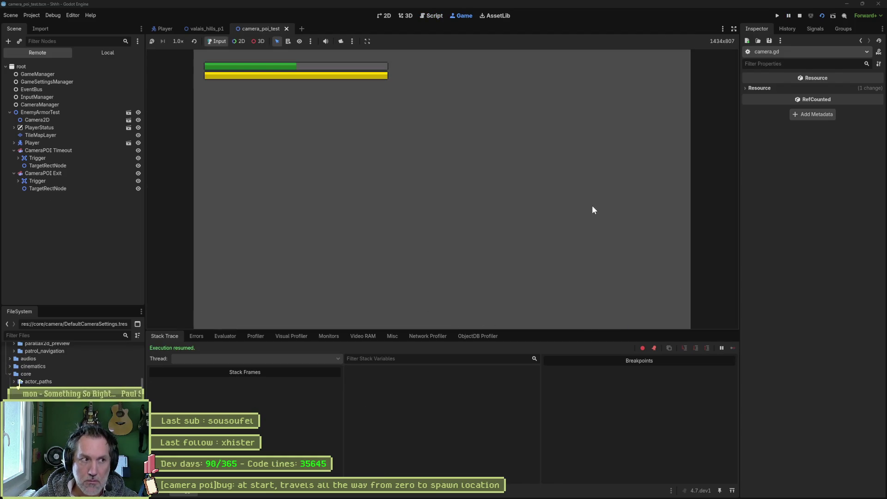
key("F8")
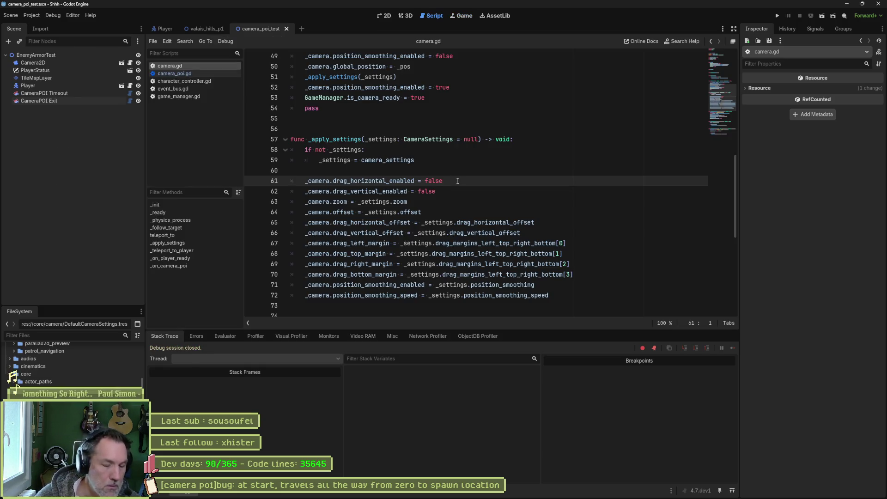
- Rerun the game, drag the remote Camera2D's Zoom out to 1.524, then stop it
key("F5")
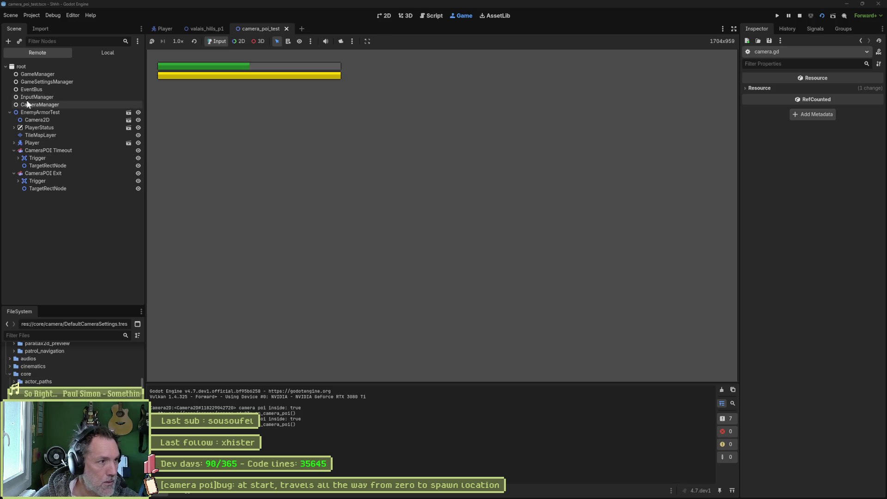
left_click(35, 119)
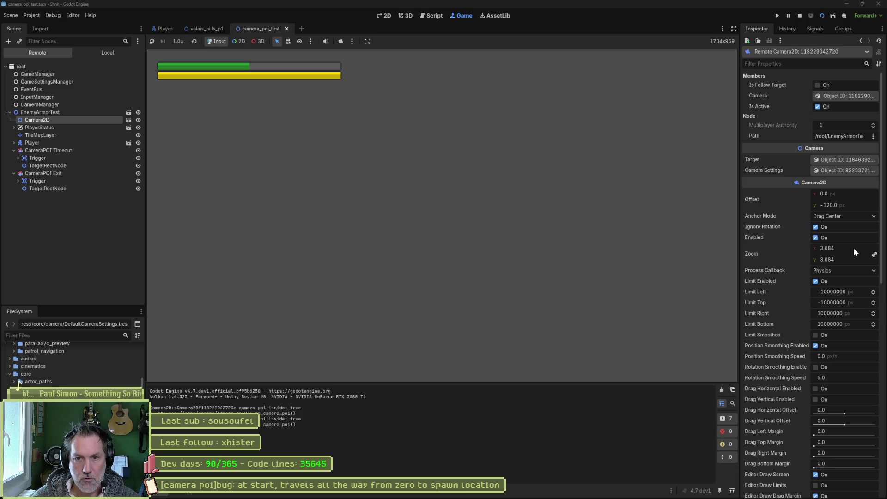
mouse_move(853, 248)
left_mouse_down()
mouse_move(818, 248)
mouse_move(860, 248)
left_mouse_up()
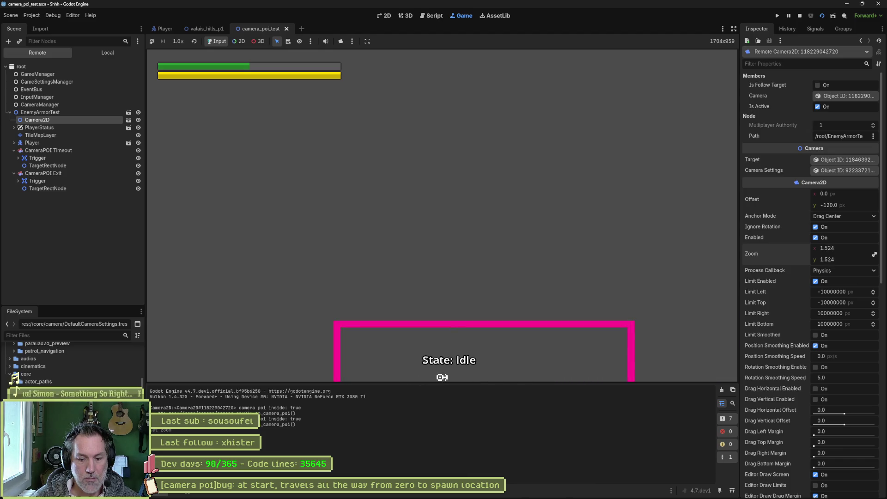
key("F8")
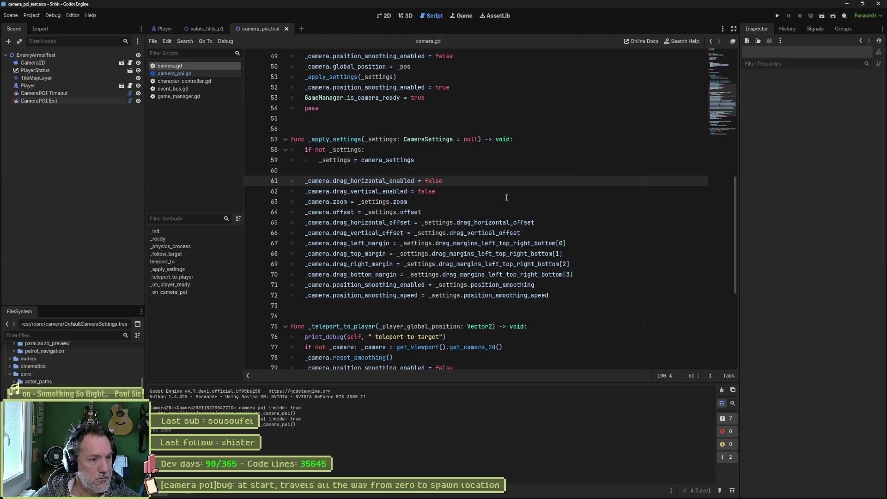
- Put a breakpoint on the line 216 camera_poi emit call in camera_poi.gd, then switch to the 2D view
double_click(350, 140)
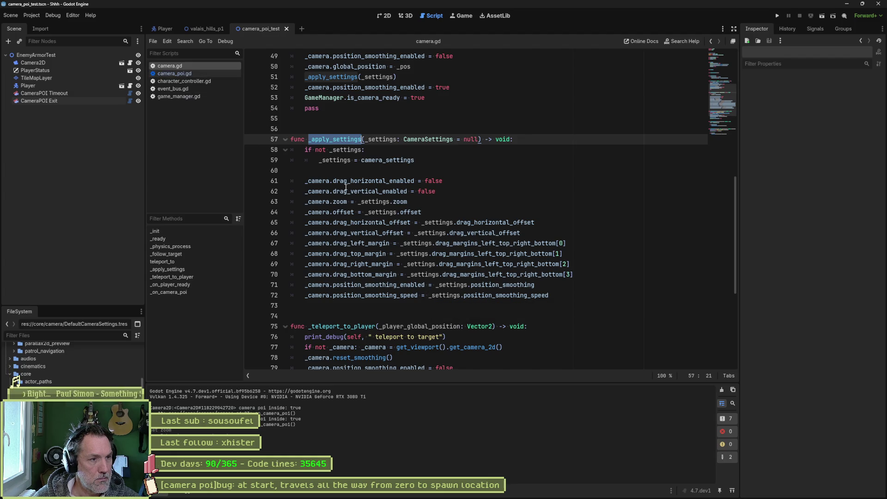
left_click(174, 74)
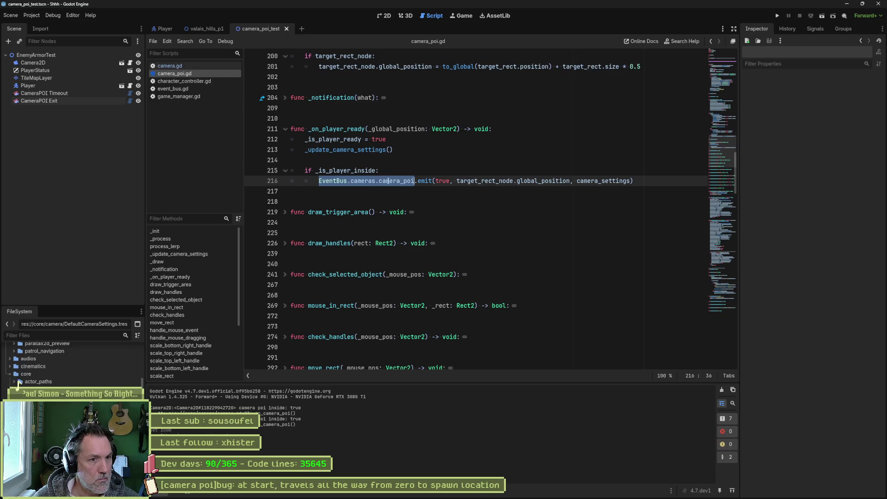
double_click(484, 180)
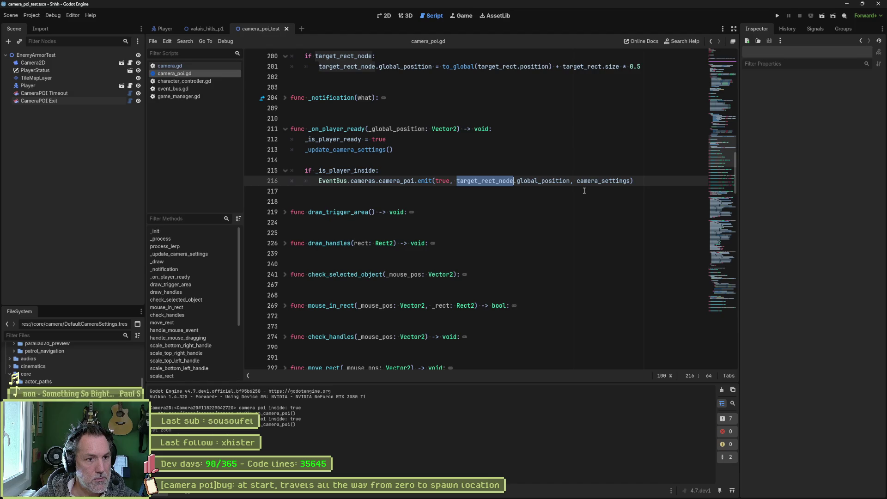
left_click(251, 182)
left_click(387, 18)
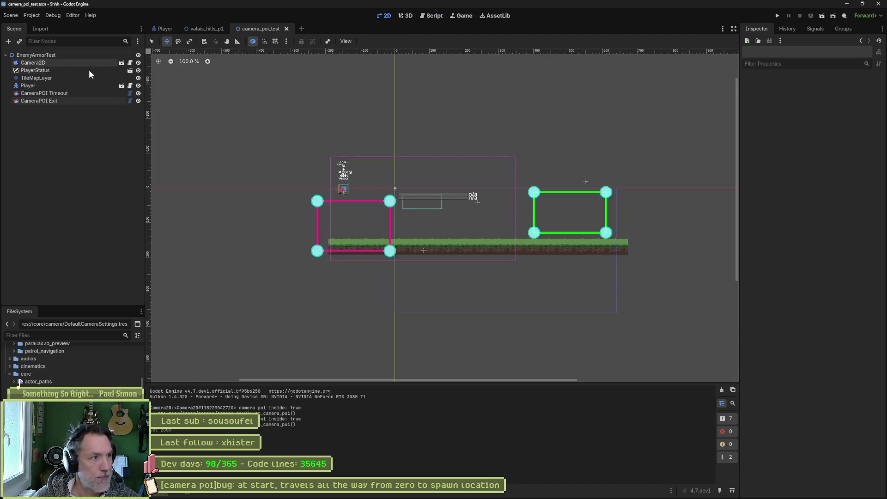
- Review the CameraPOI Exit node's empty Camera Settings, then go back to camera_poi.gd
left_click(56, 101)
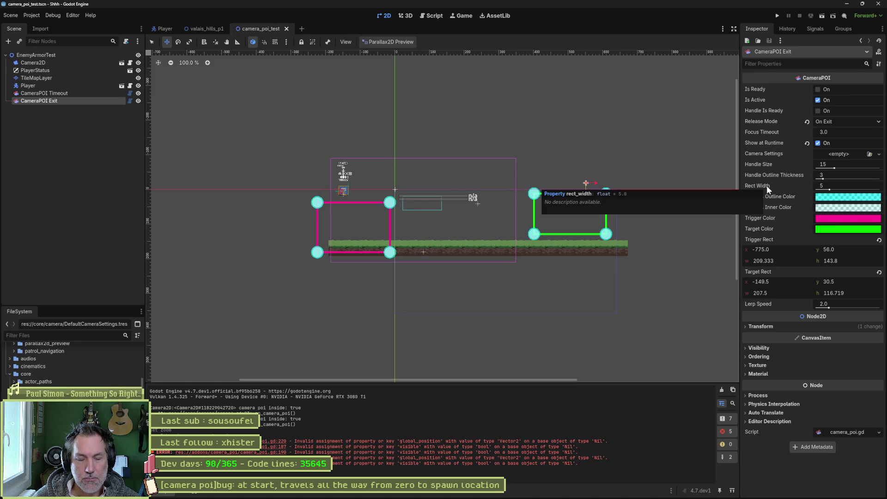
left_click(431, 16)
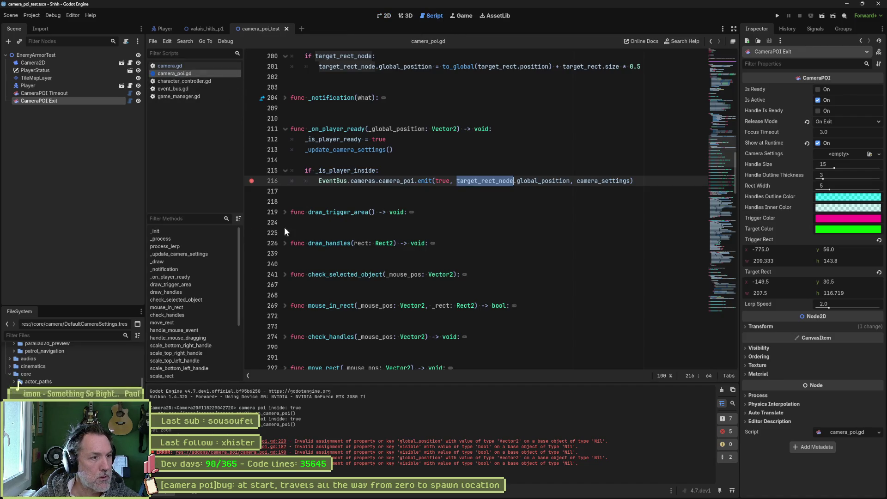
- Search all files for target_rect_node, go to its line 201 use, then run the scene to the line 216 breakpoint
left_click_drag(730, 211, 718, 88)
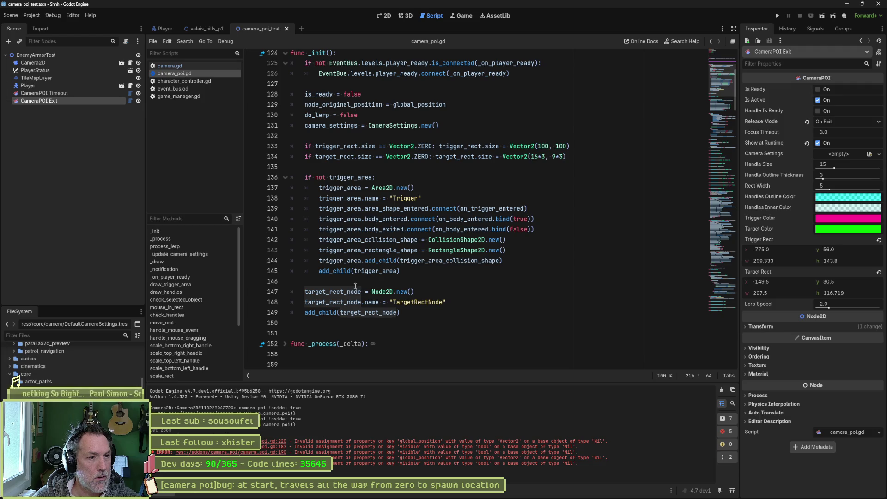
double_click(332, 292)
key("ctrl+shift+f")
left_click(443, 283)
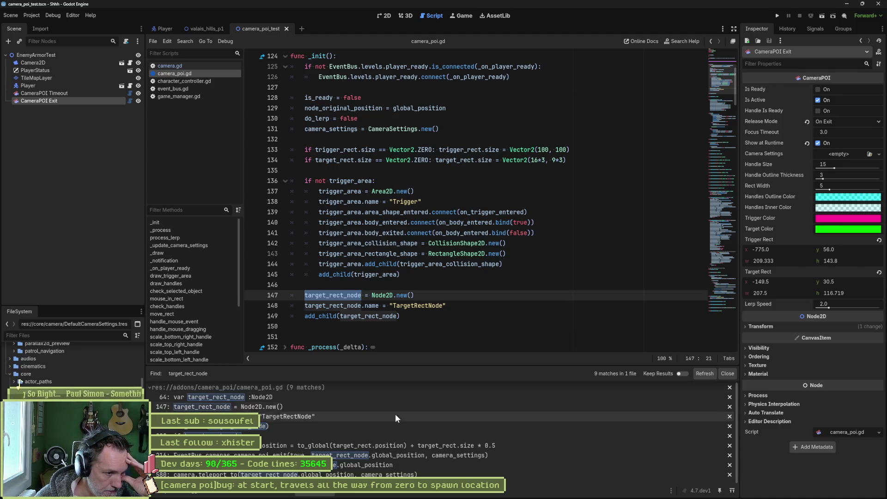
left_click(419, 446)
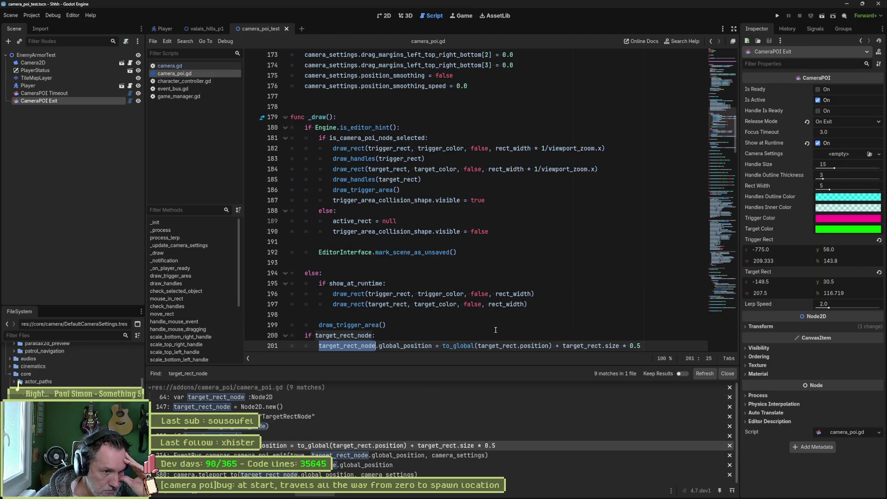
scroll(397, 262, "down", 2)
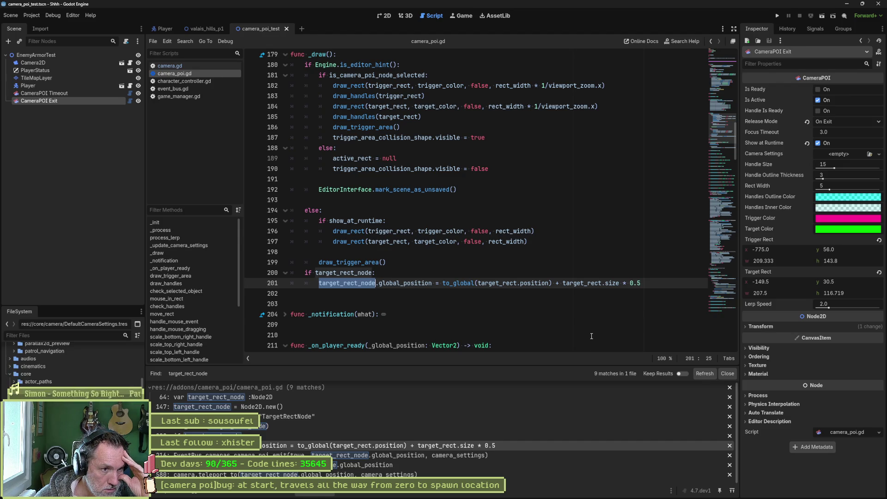
key("F6")
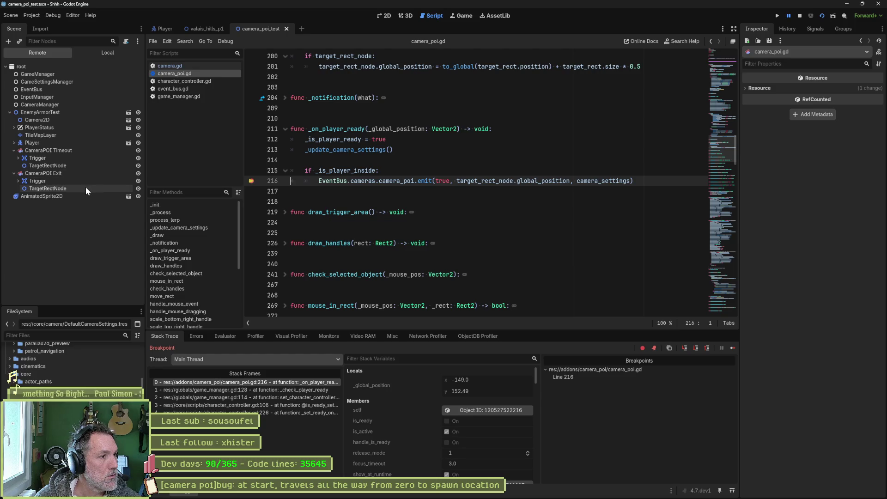
- Read the live Exit TargetRectNode position (about -45.75, 88.86), stop the game, and return to the 2D view
left_click(85, 187)
mouse_move(320, 179)
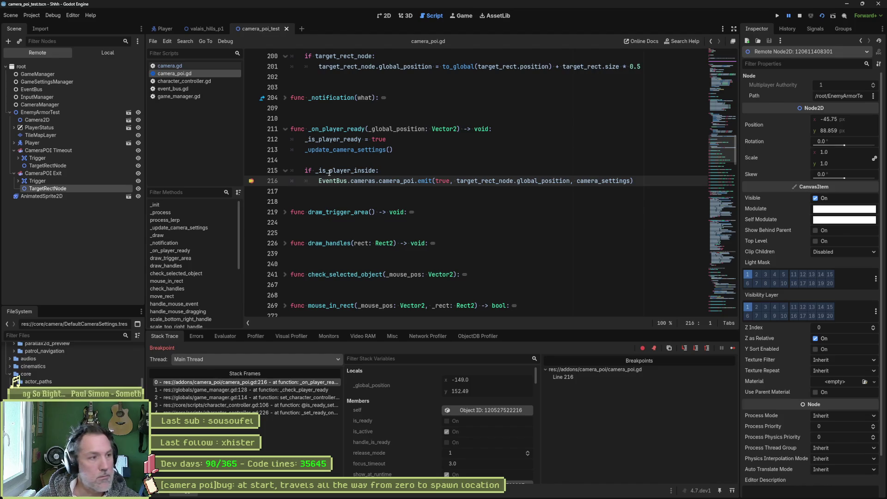
key("F8")
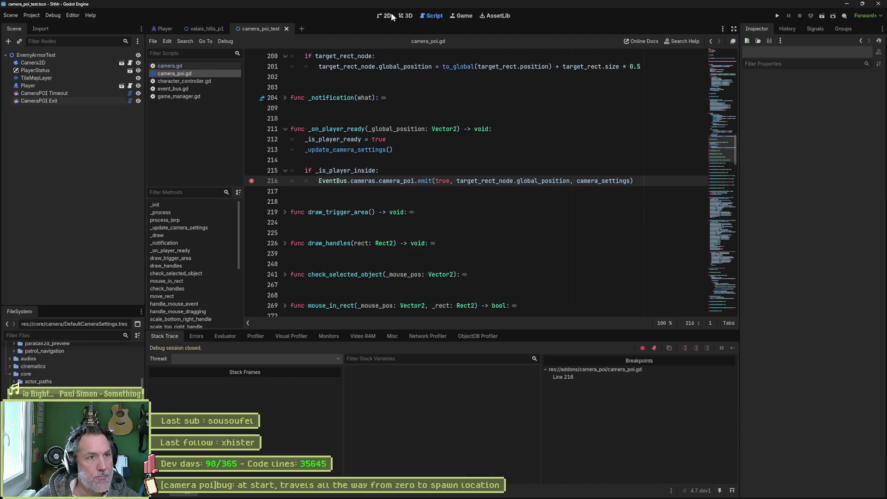
left_click(388, 15)
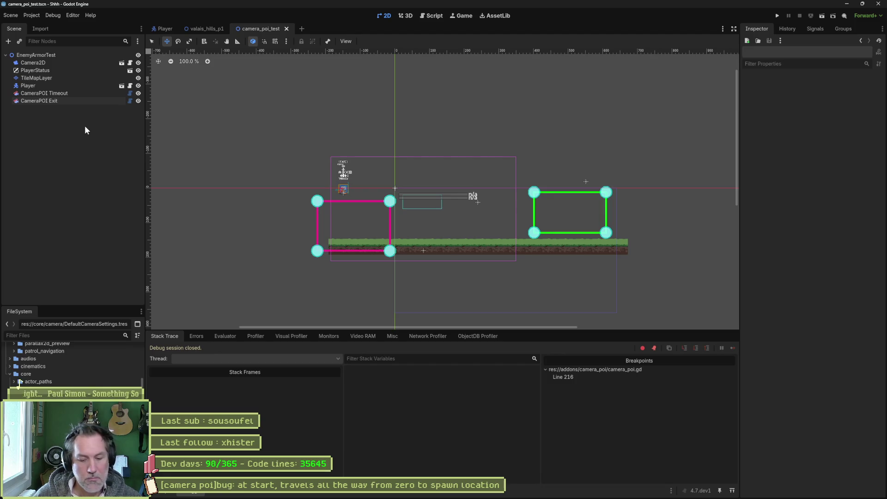
- Add a Fader scene instance by mistake, then undo it
key("ctrl+shift+a")
type("fader")
key("Return")
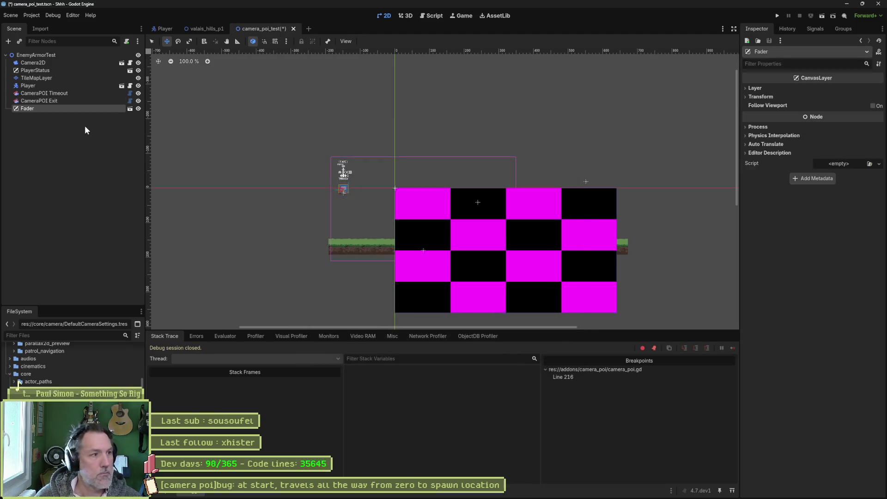
key("ctrl+z")
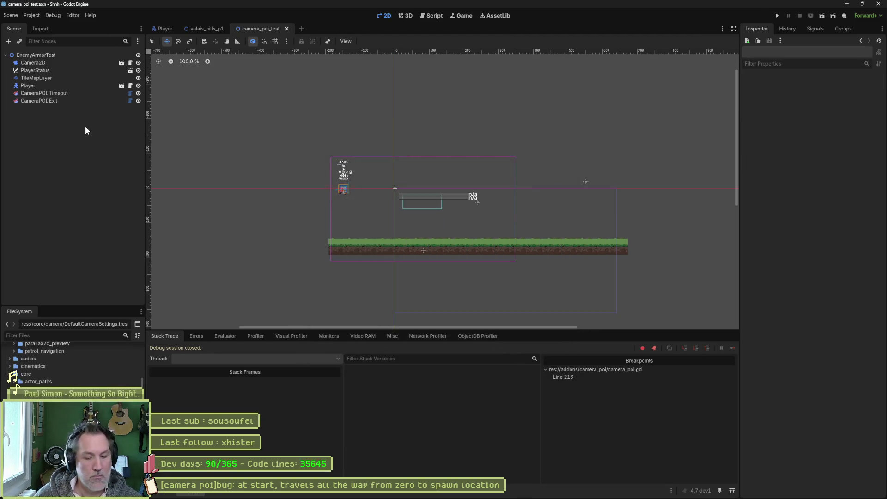
- Add a Marker2D node and set its position to x -45, y 88
key("ctrl+a")
type("marker")
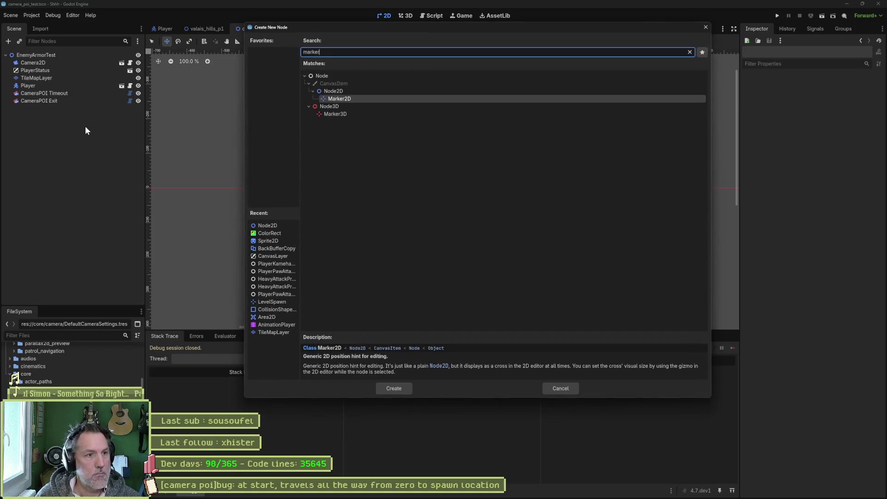
key("Return")
left_click(753, 114)
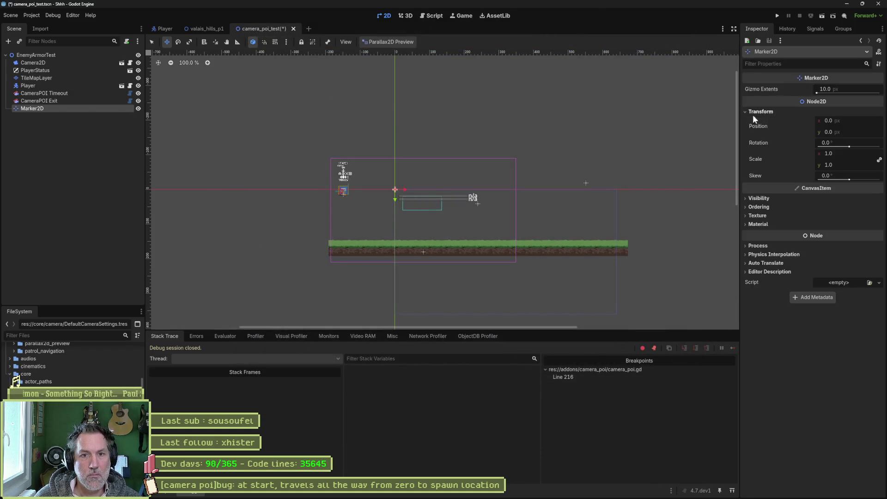
left_click(858, 121)
type("-45")
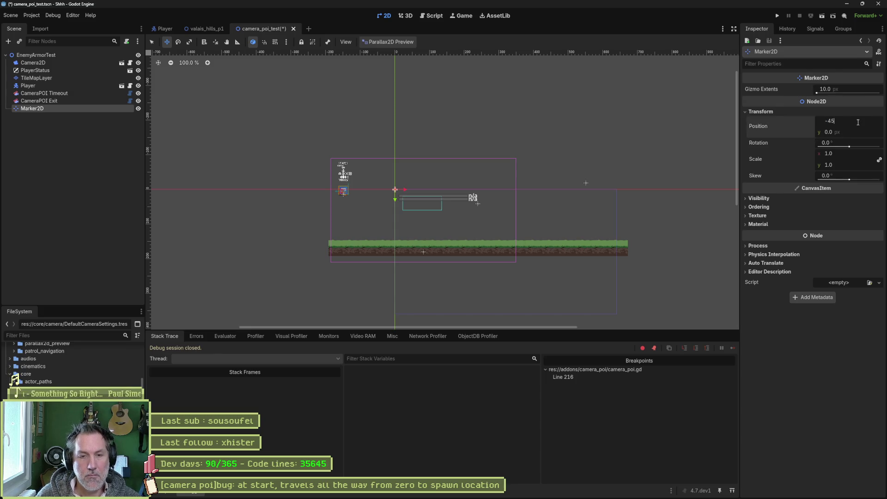
key("Tab")
type("88")
key("Return")
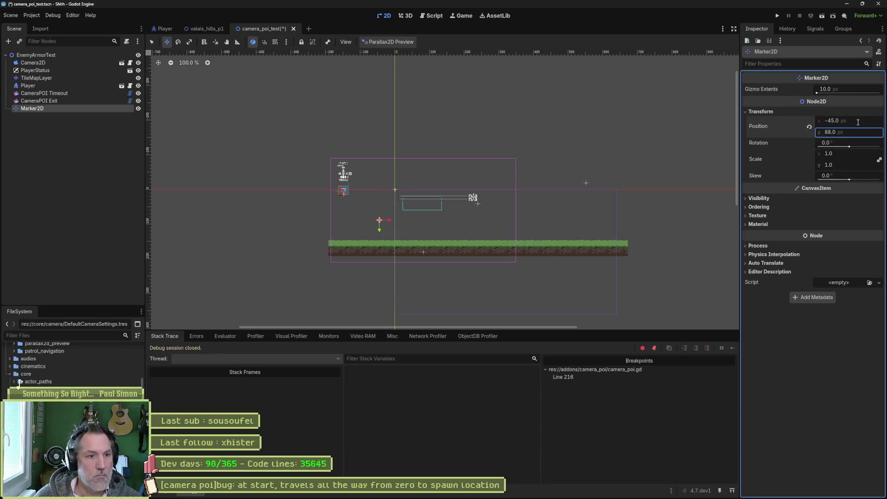
left_click(65, 101)
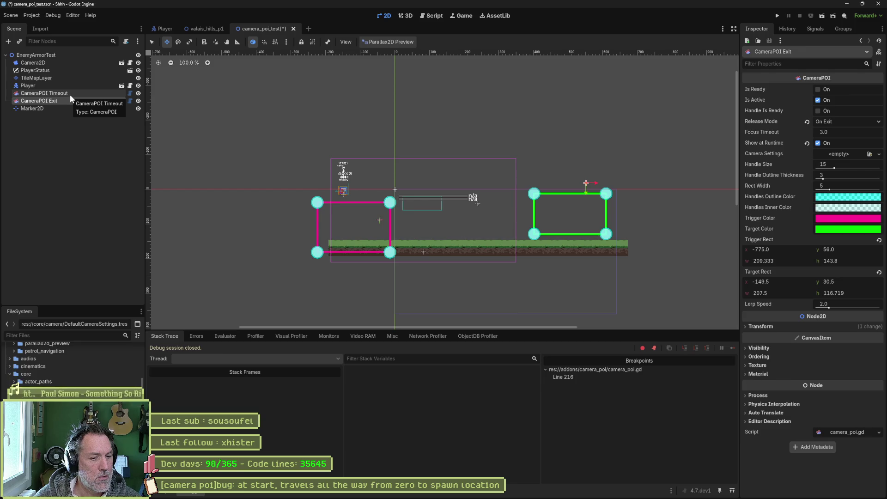
- Go back to camera_poi.gd's line 201 result and set a breakpoint there
left_click(432, 16)
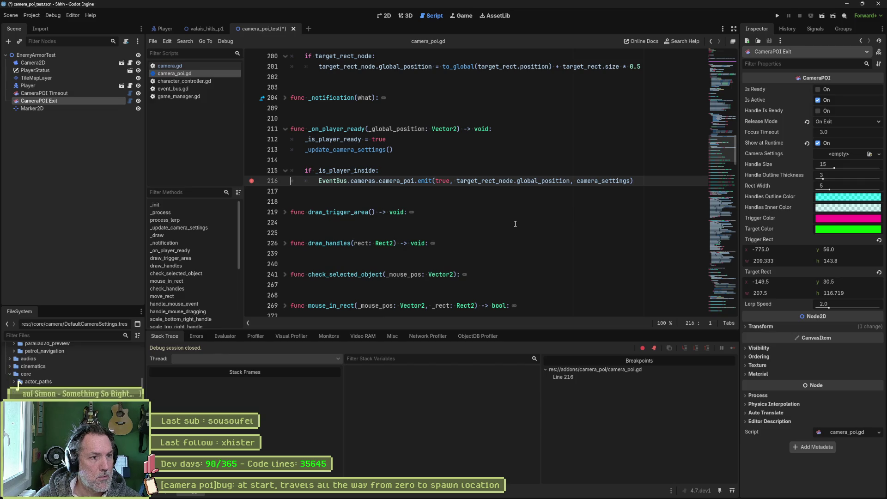
left_click(321, 494)
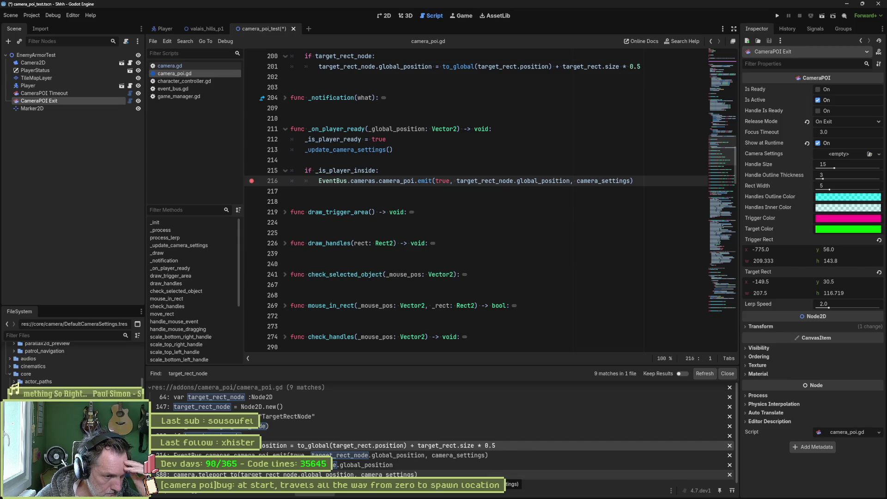
left_click(356, 445)
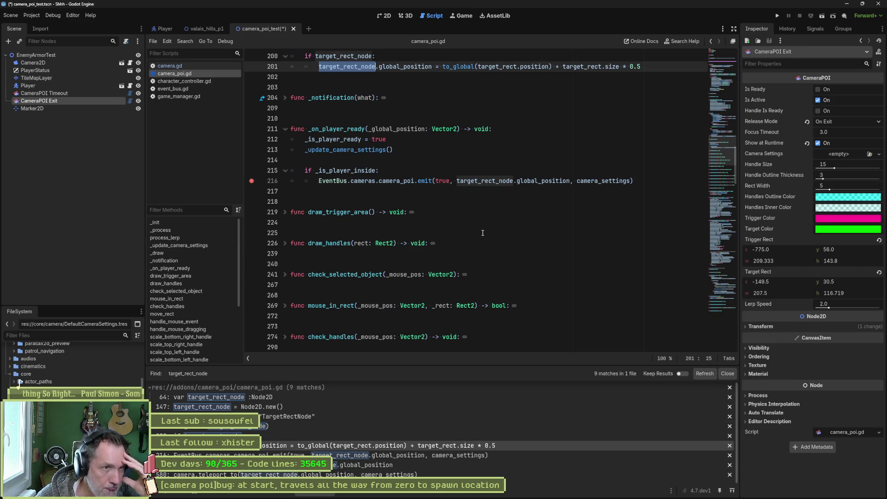
scroll(473, 196, "up", 1)
scroll(473, 197, "up", 3)
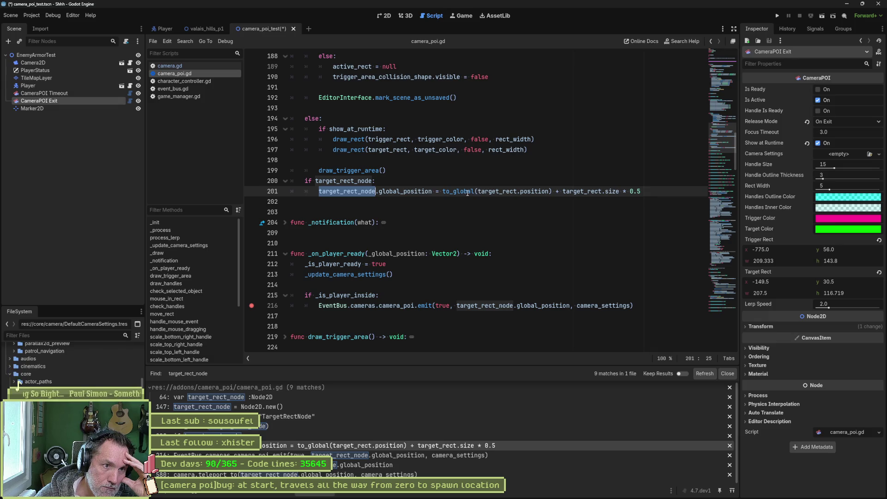
left_click(252, 191)
- Run to the line 201 breakpoint, read target_rect's live value, then stop the game
key("ctrl+s")
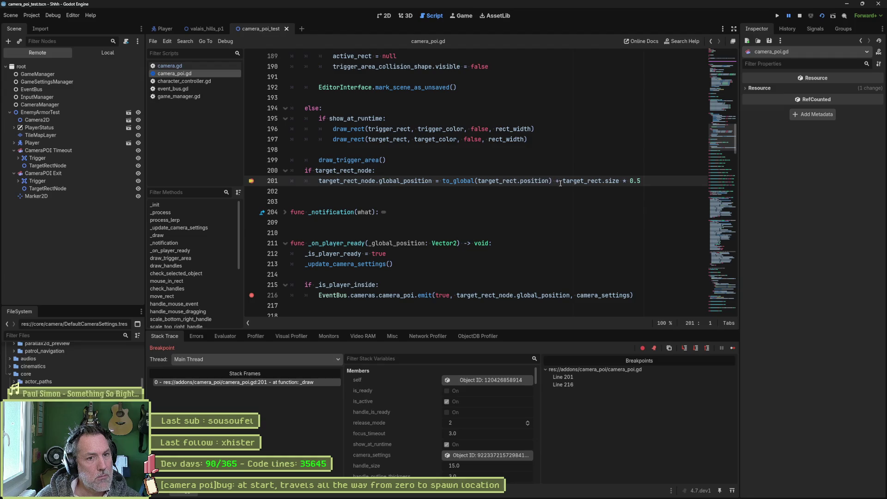
mouse_move(595, 185)
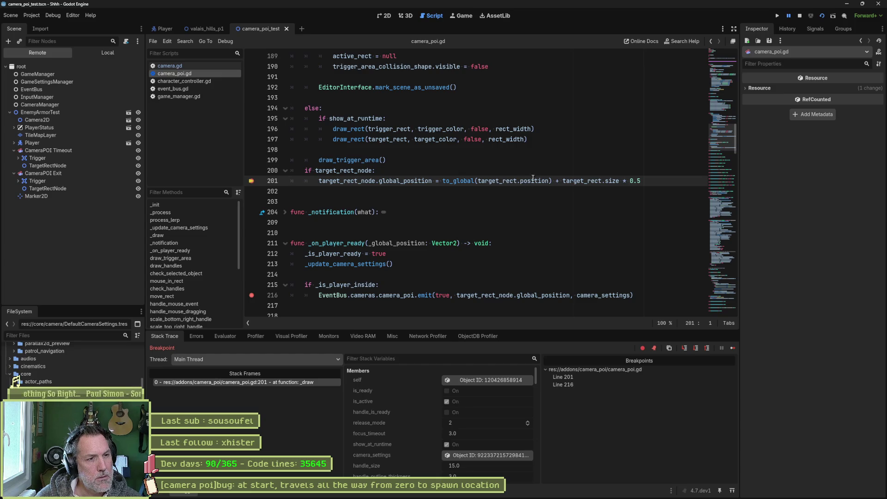
mouse_move(509, 182)
key("F8")
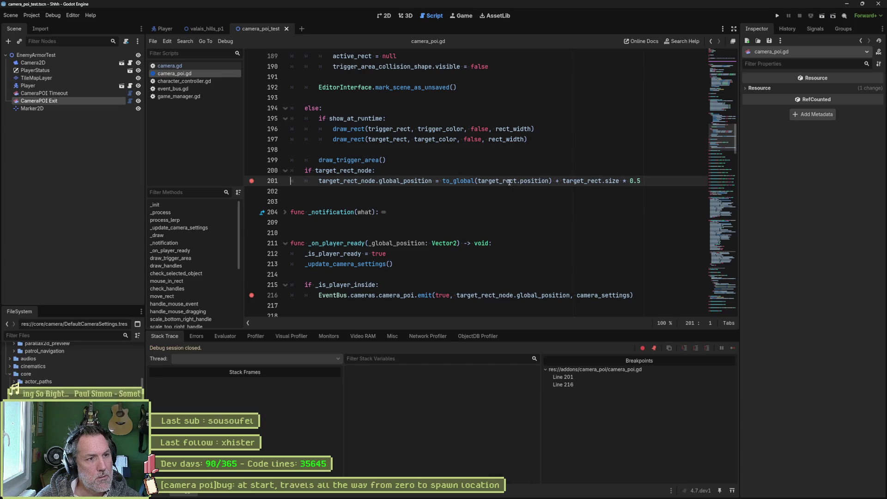
- Add the Asana subtask 'wrong target rect position at start when player inside', then return to Godot
mouse_move(559, 494)
left_click(482, 496)
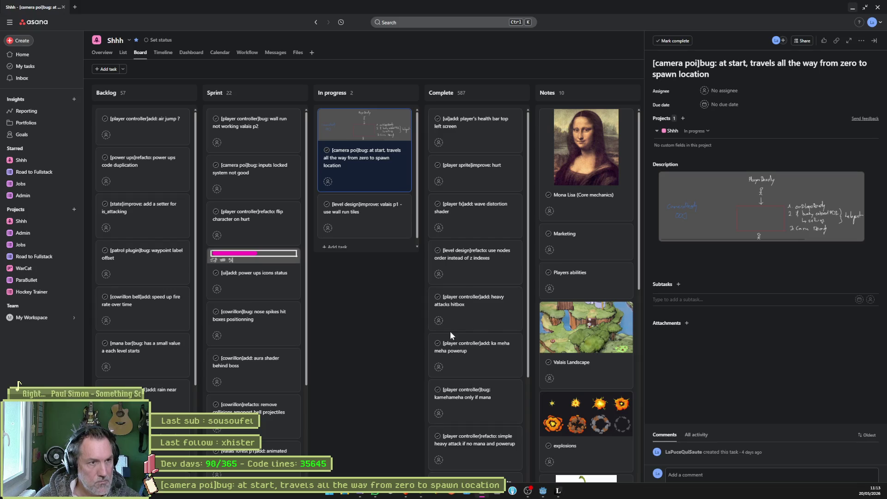
left_click(678, 284)
type("wrong target rect position")
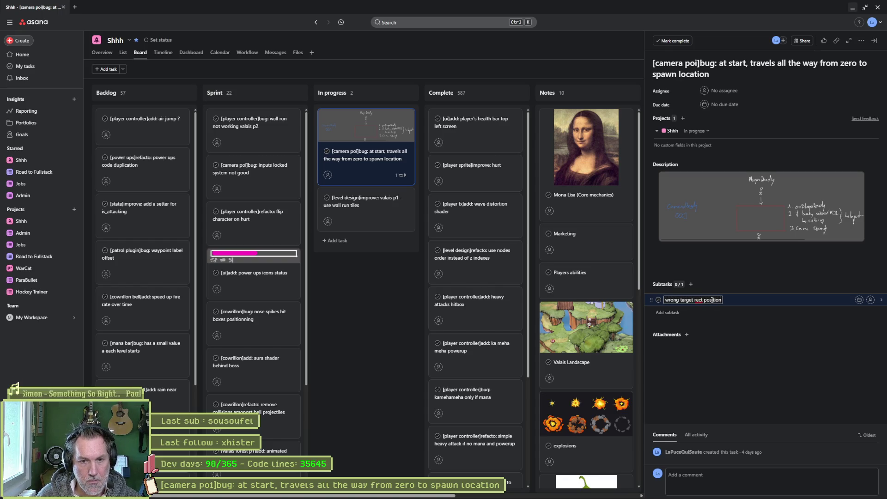
type(" at start when player ind")
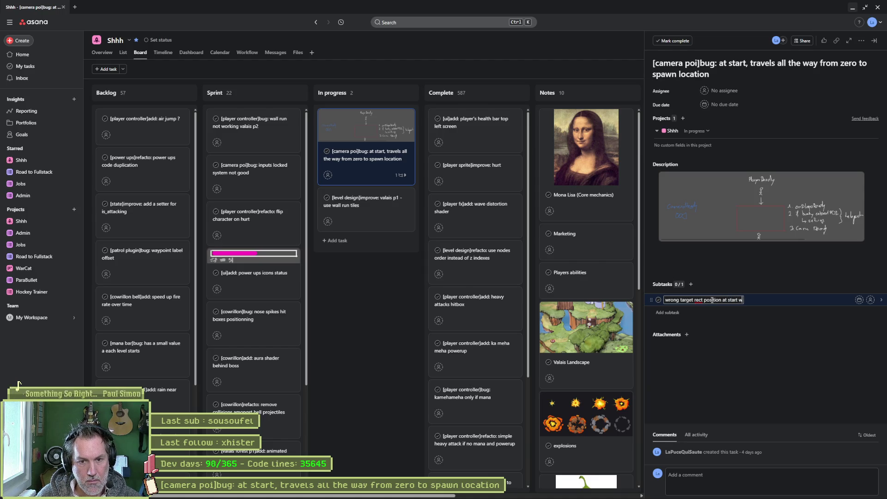
type("ide")
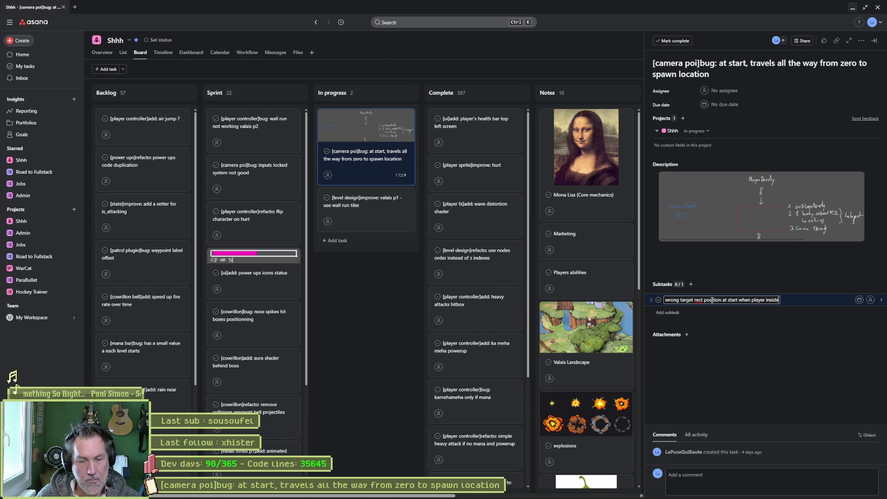
left_click(717, 339)
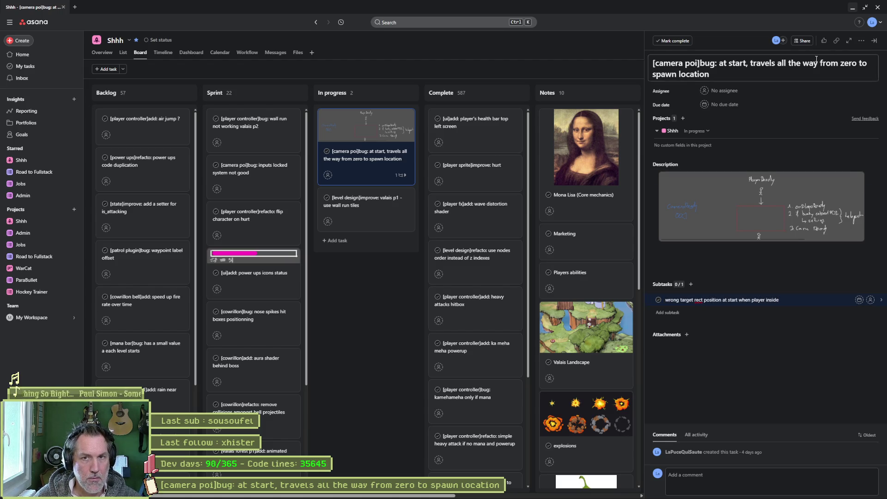
left_click(853, 8)
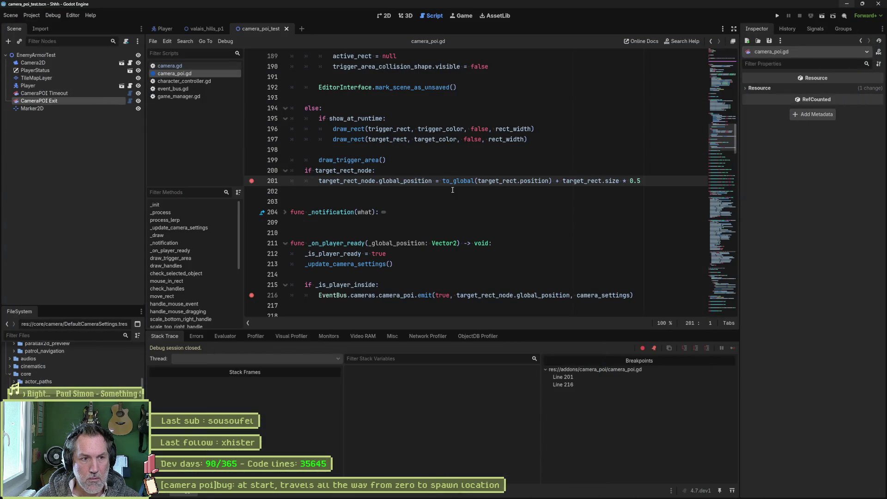
- Insert a blank line after draw_trigger_area() on line 199 and save the script
left_click(435, 162)
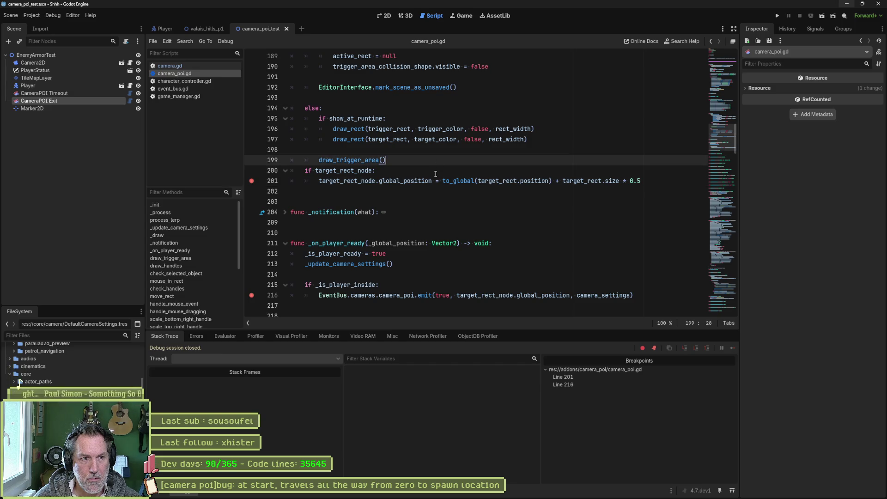
key("Return")
key("ctrl+s")
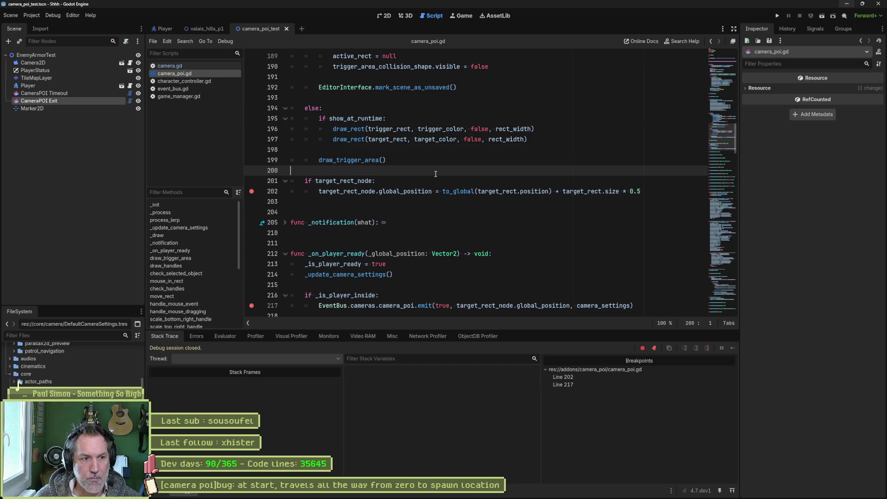
- Highlight the target_rect uses, switch to 2D, and run the scene to the line 202 breakpoint
mouse_move(446, 194)
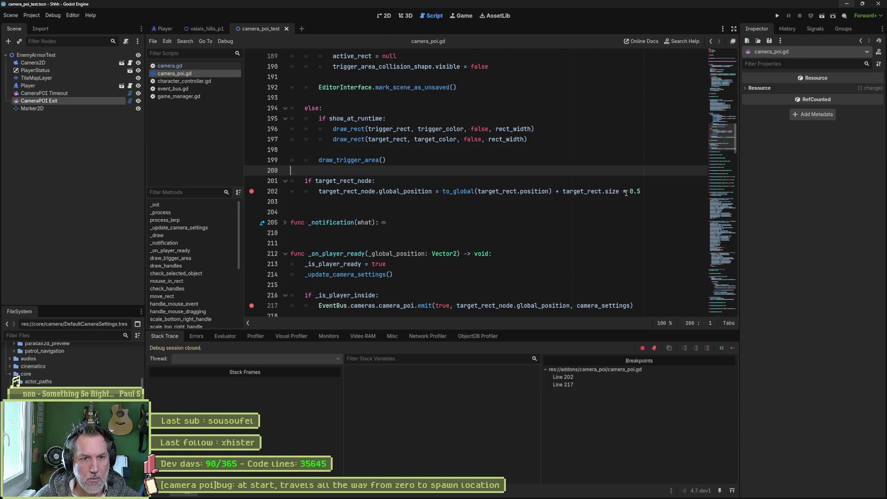
double_click(499, 191)
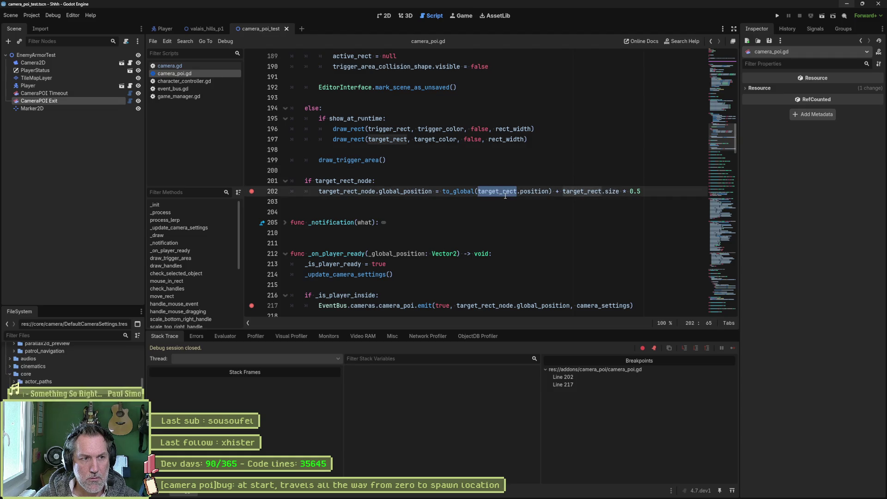
left_click(379, 18)
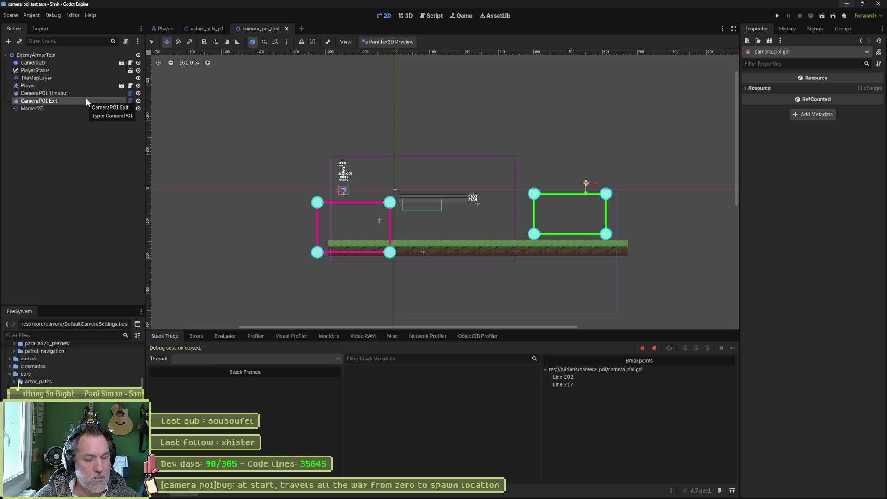
key("F6")
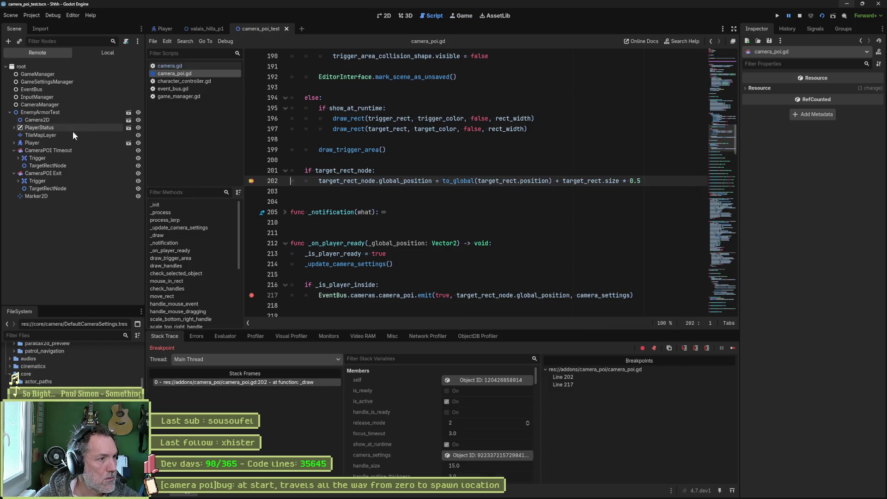
left_click(376, 17)
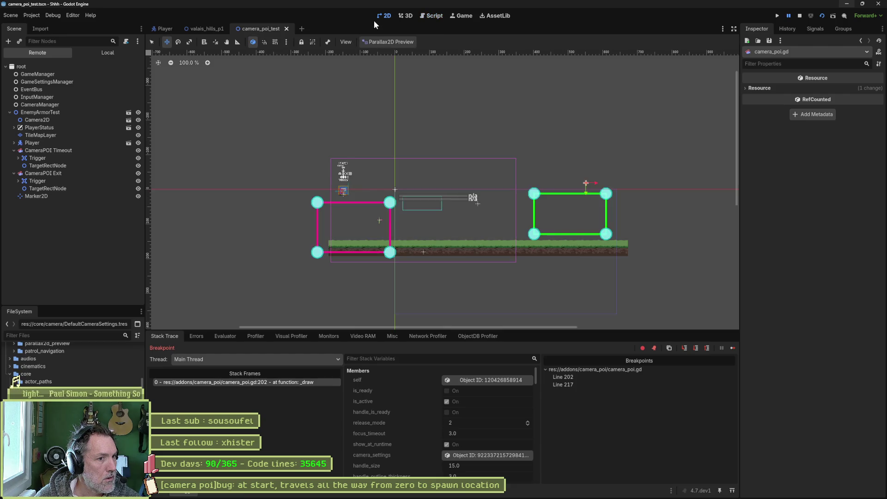
left_click(64, 174)
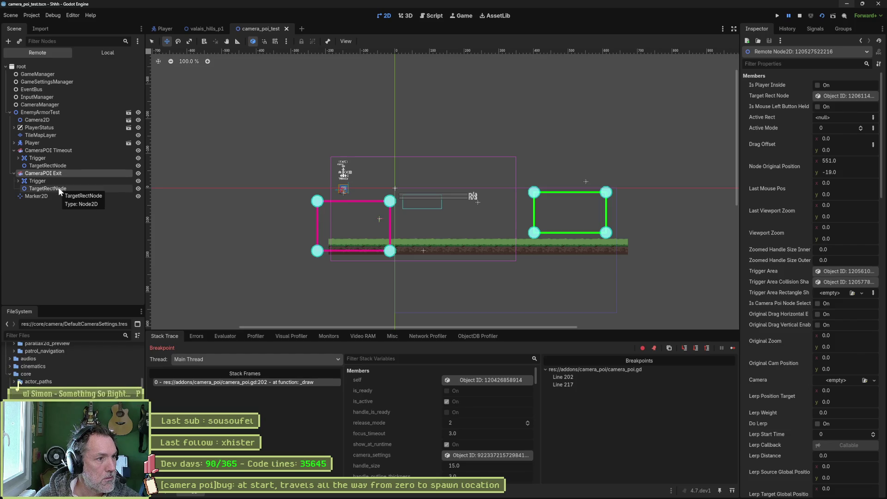
left_click(18, 181)
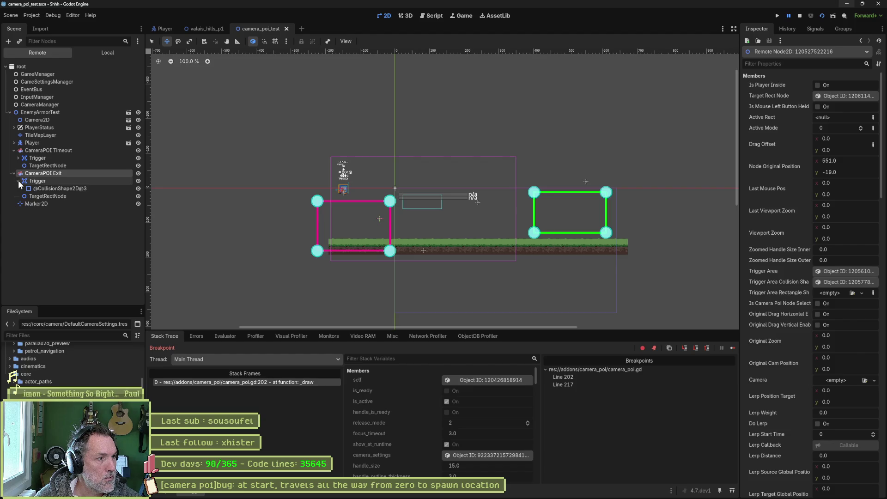
left_click(65, 184)
left_click(67, 188)
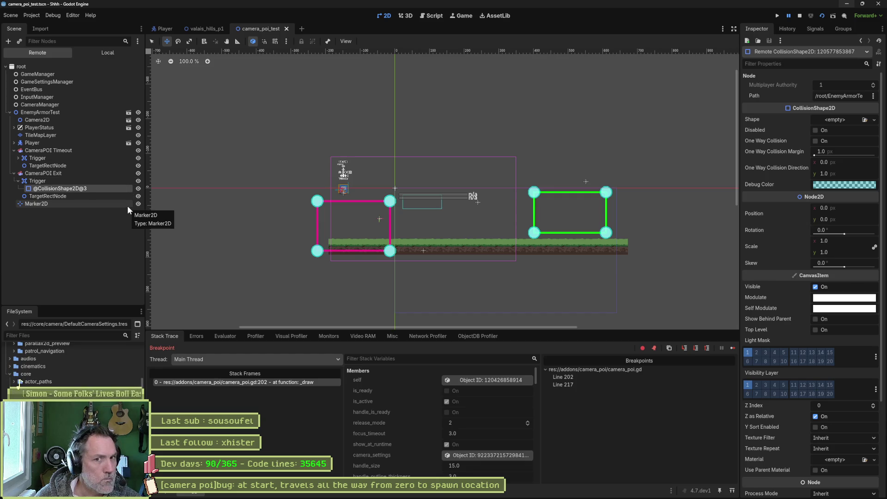
left_click(432, 16)
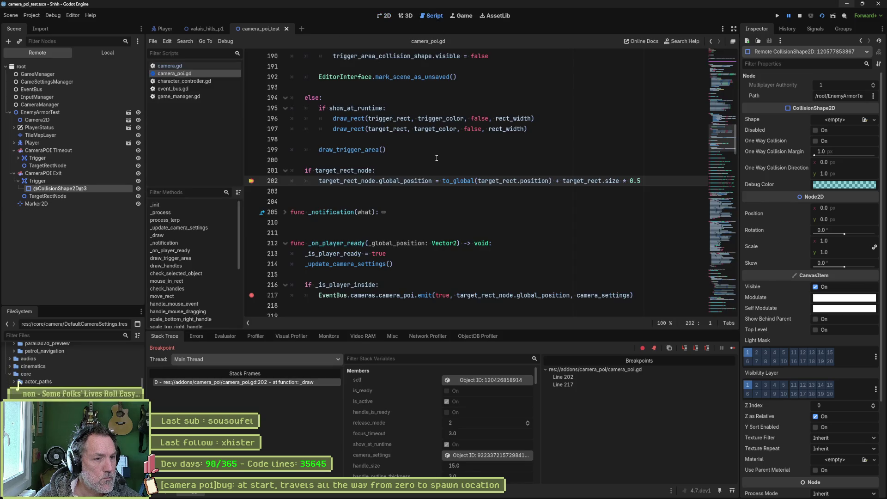
- Highlight target_rect in the script, read the live TargetRectNode position (0, 0), then stop the game
double_click(482, 181)
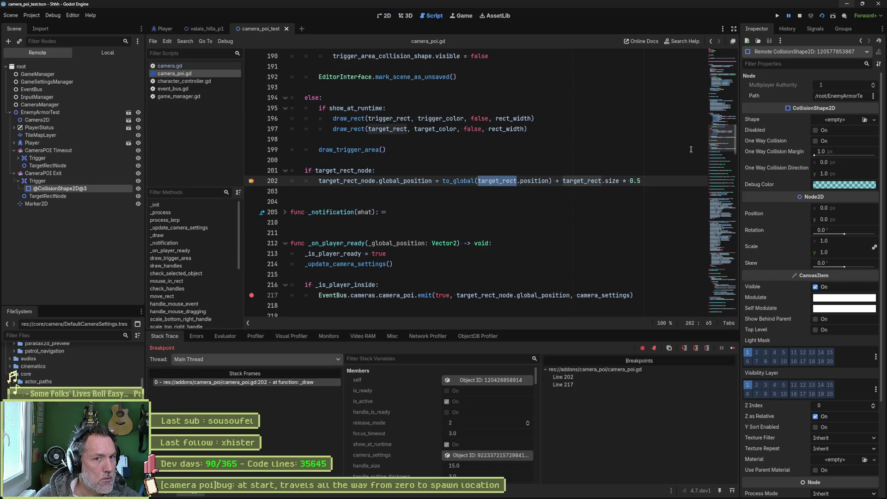
left_click_drag(714, 135, 723, 87)
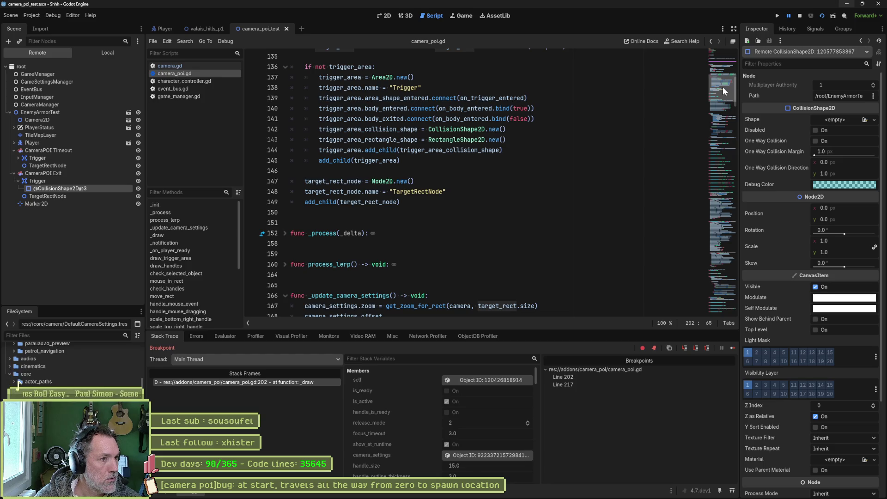
scroll(722, 87, "up", 1)
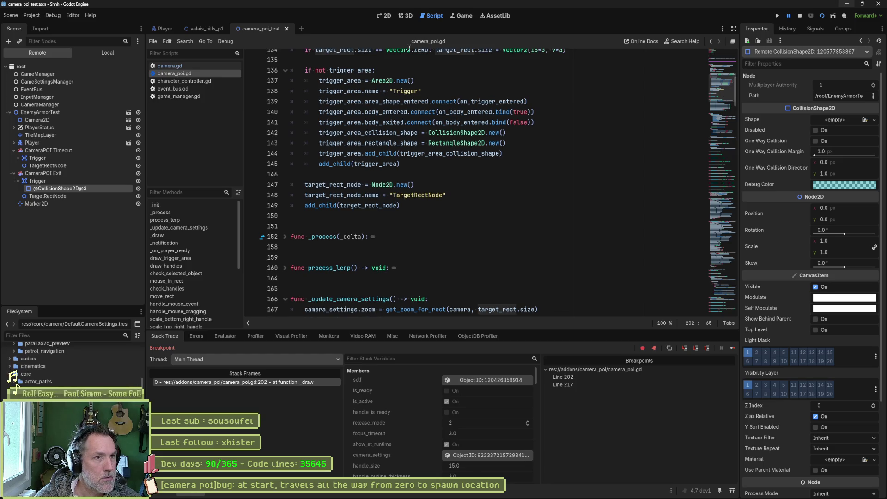
left_click(462, 17)
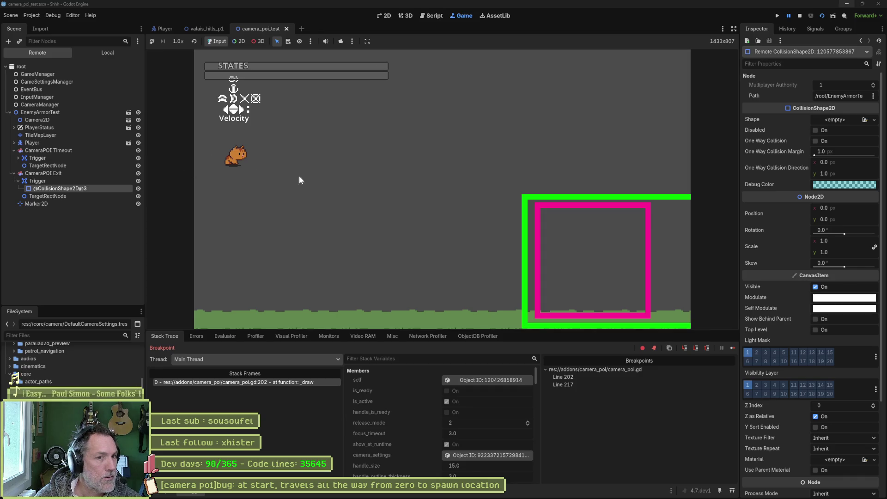
left_click(384, 16)
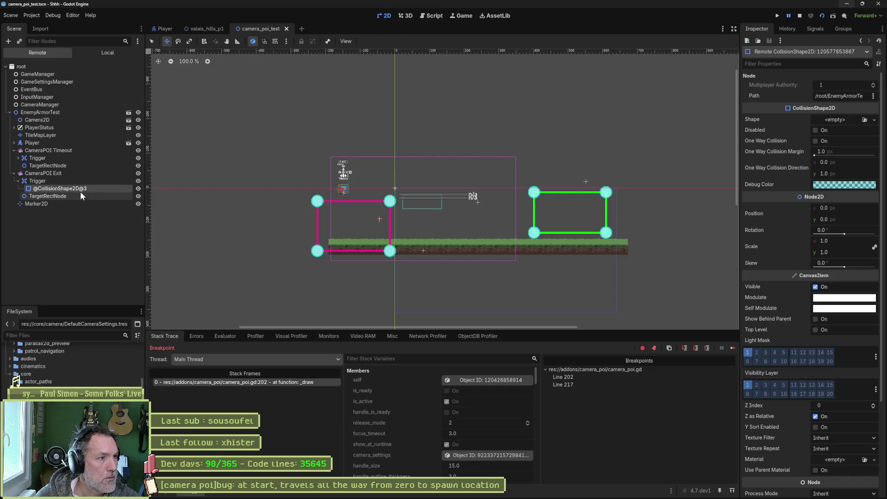
left_click(63, 196)
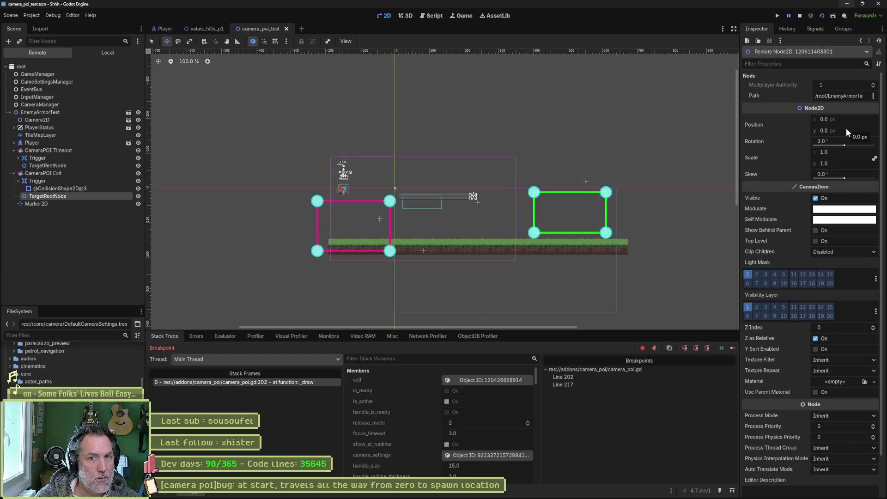
left_click(799, 16)
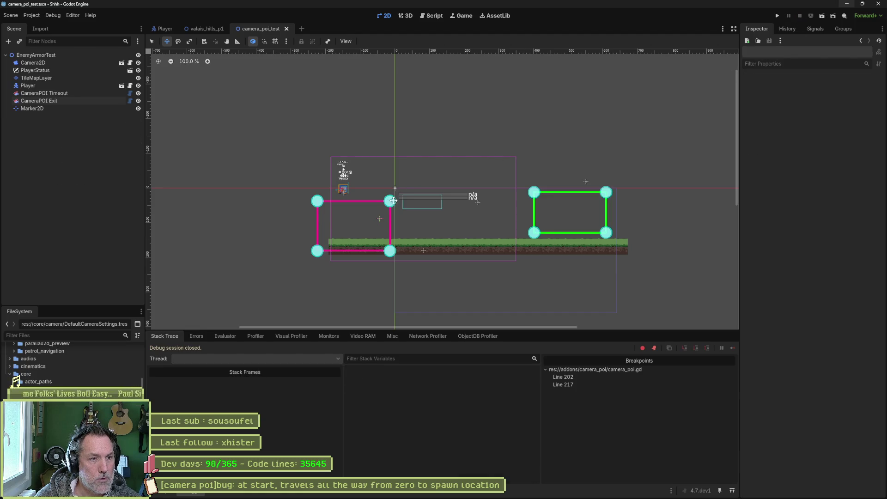
- Nudge the player slightly right and run the scene
mouse_move(361, 226)
left_mouse_down()
mouse_move(378, 225)
mouse_move(399, 250)
left_mouse_up()
left_click(39, 100)
key("F6")
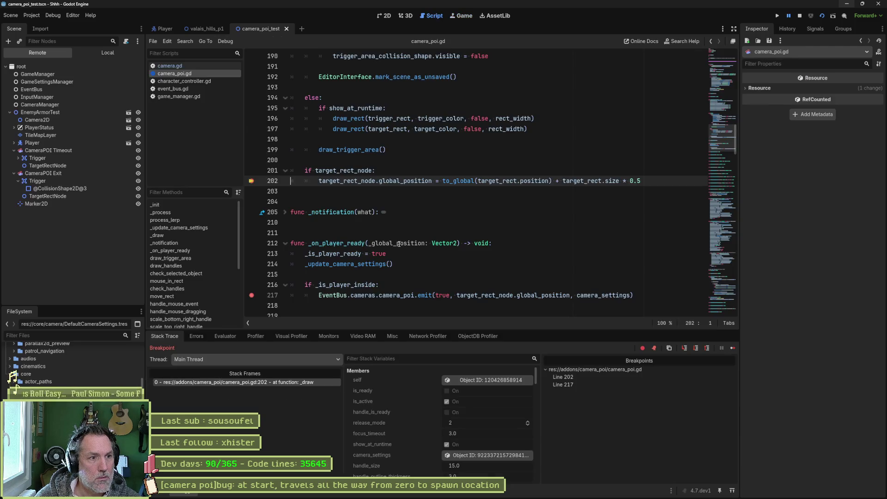
- Clear the line 202 and 217 breakpoints, resume, read the live Camera2D at (505.25, 69.859), then stop
left_click(252, 181)
left_click(251, 295)
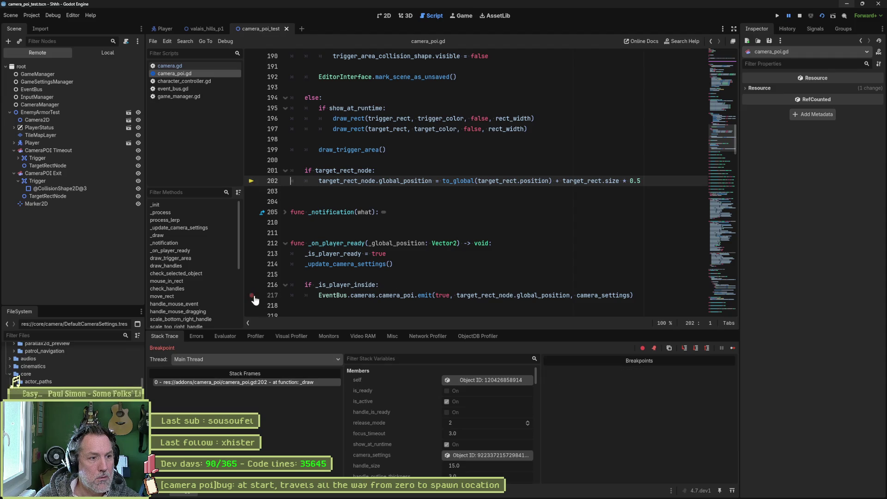
left_click(732, 348)
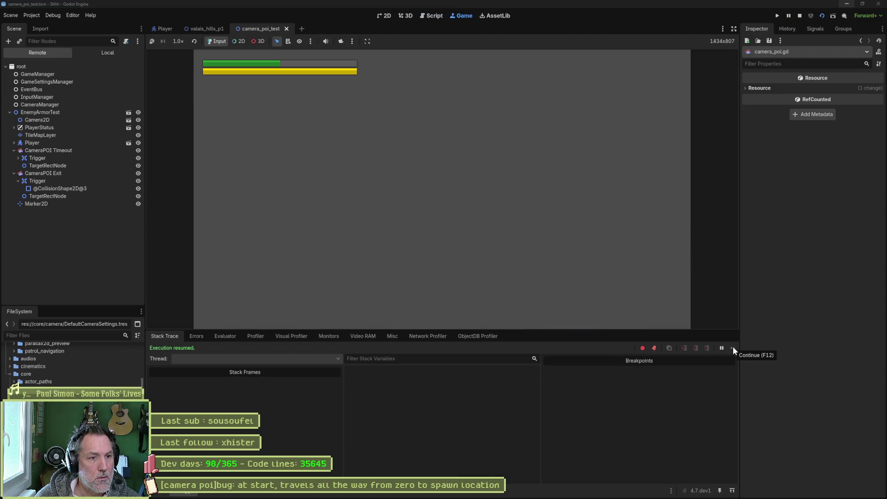
left_click(35, 120)
scroll(781, 231, "down", 10)
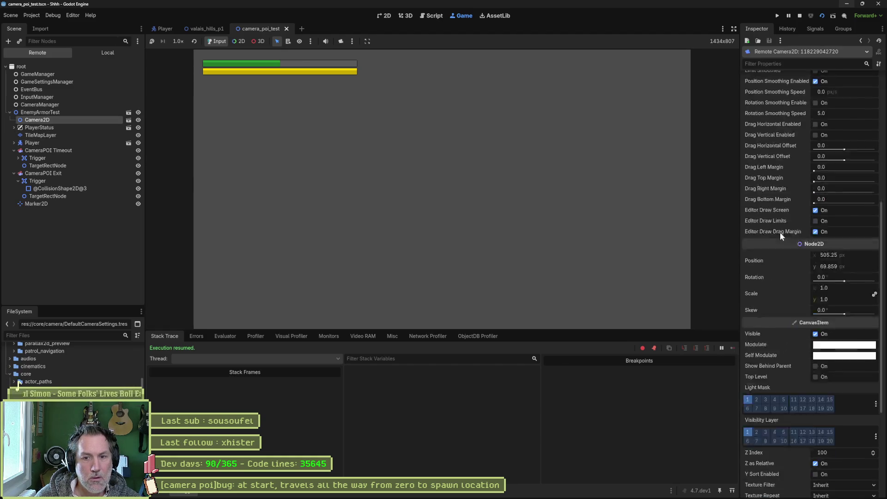
scroll(784, 242, "up", 5)
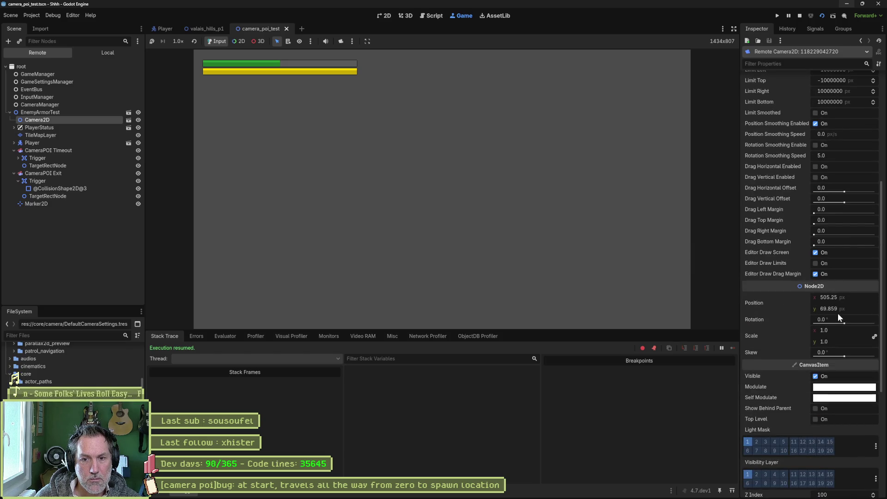
left_click(799, 17)
left_click(62, 109)
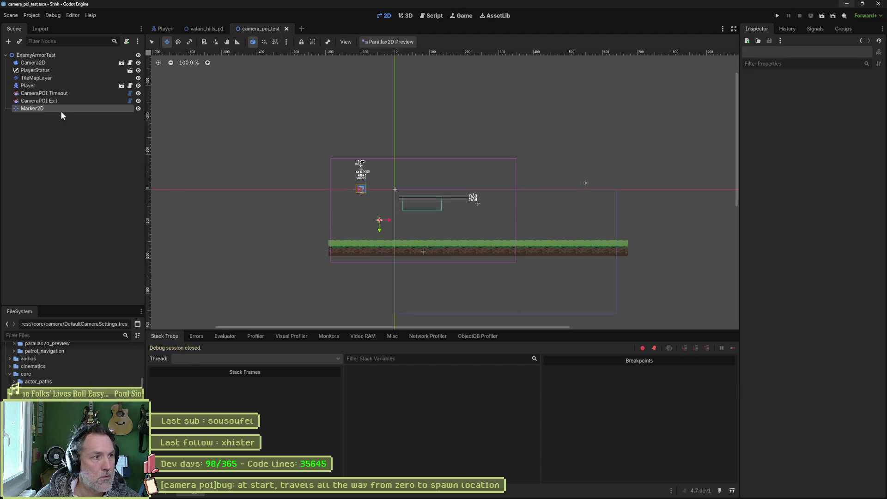
- Move the Marker2D to position x 500, y 69
left_click(862, 120)
type("500")
key("Tab")
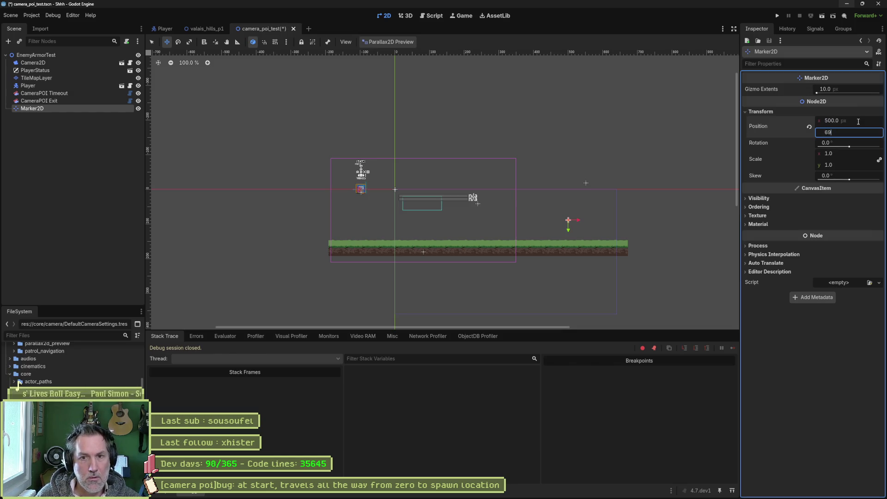
key("Return")
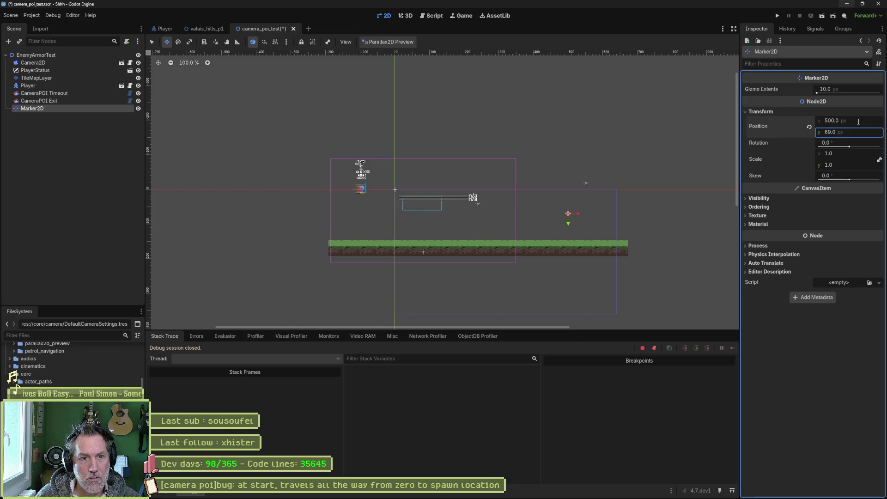
left_click(46, 101)
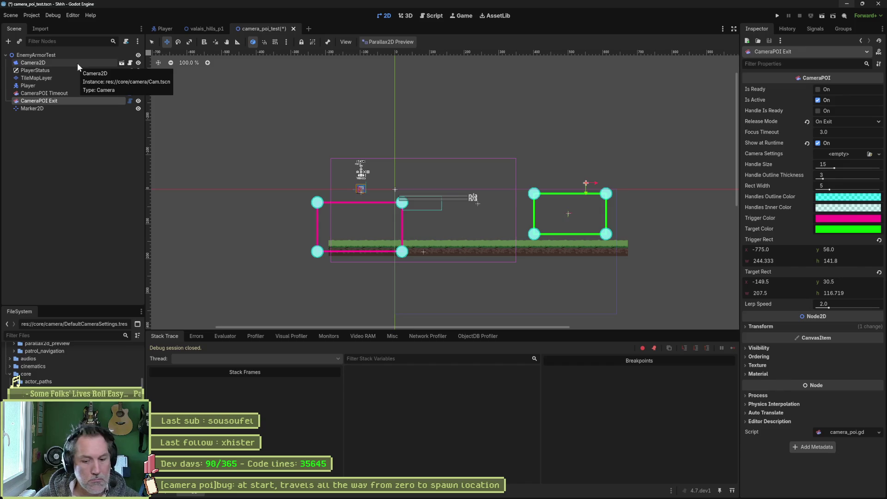
- Save the scene and review the running Camera2D's live properties in the remote Inspector
key("ctrl+s")
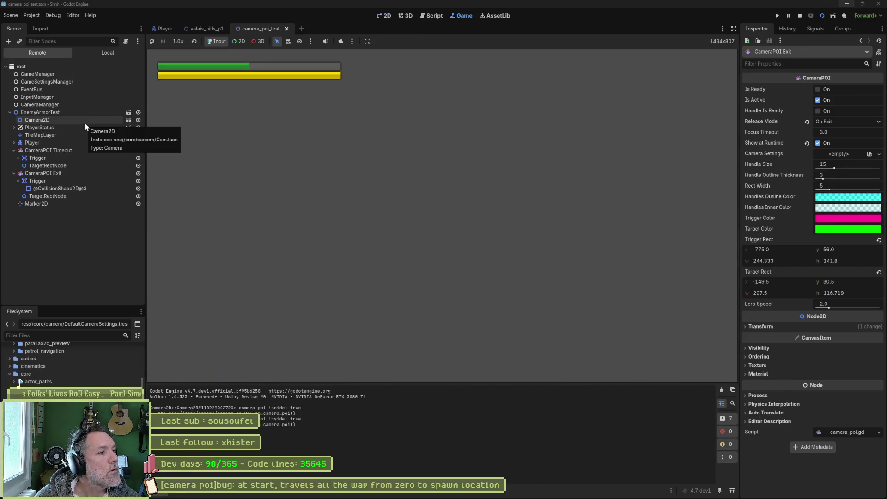
left_click(82, 119)
mouse_move(767, 208)
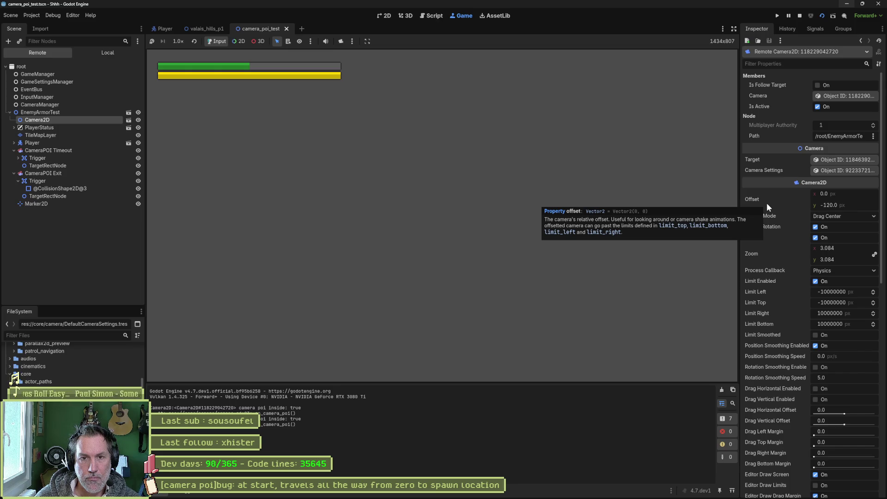
mouse_move(773, 143)
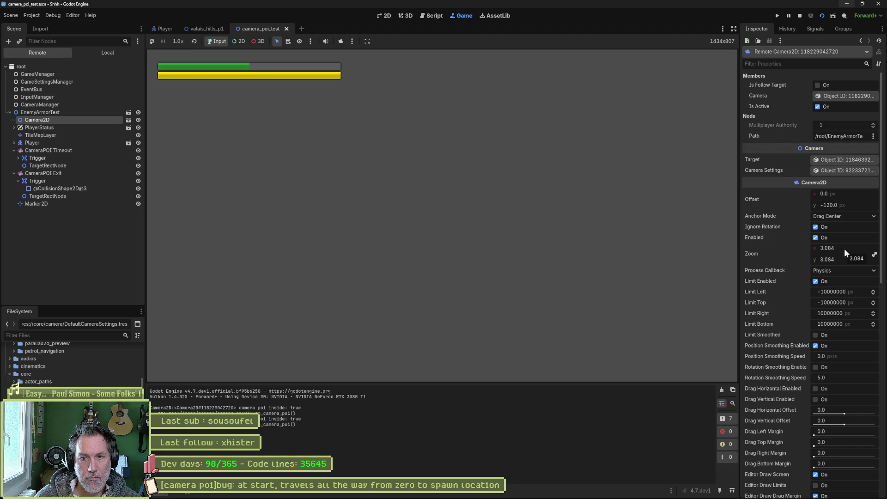
scroll(842, 248, "down", 6)
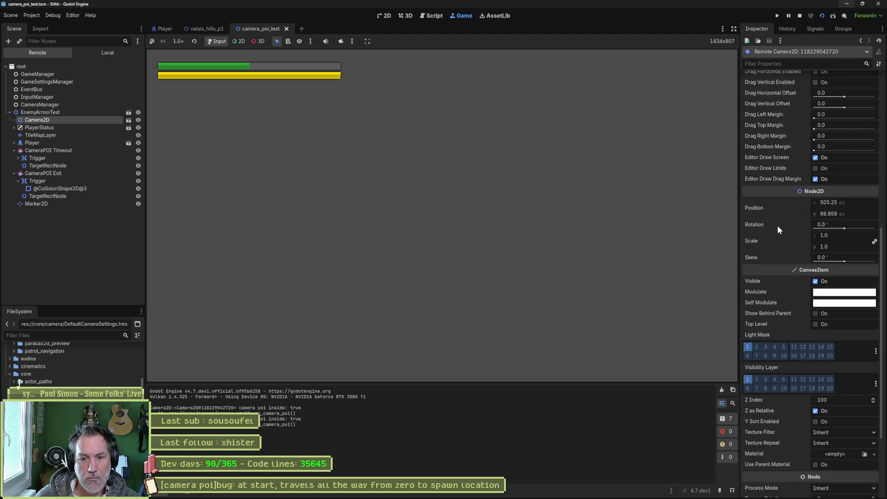
scroll(778, 226, "up", 6)
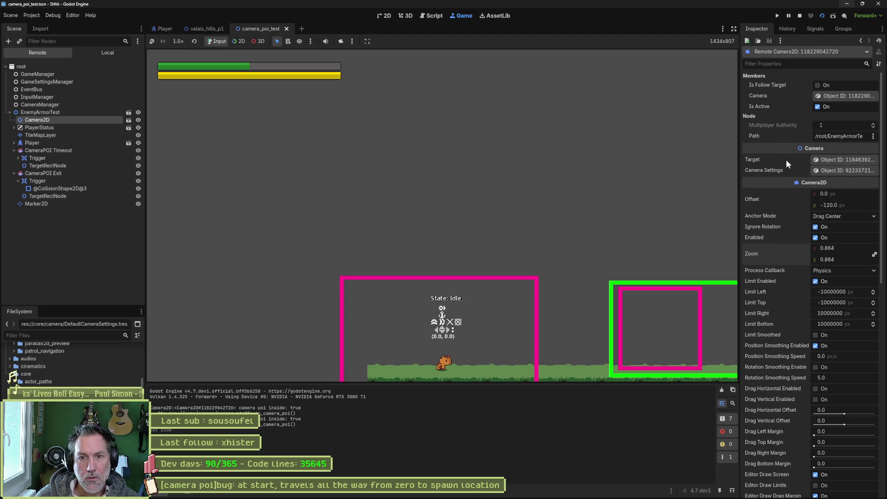
- Scroll the Camera2D Inspector to Node2D, then bring up EnemyArmorTest's live properties
scroll(789, 170, "down", 5)
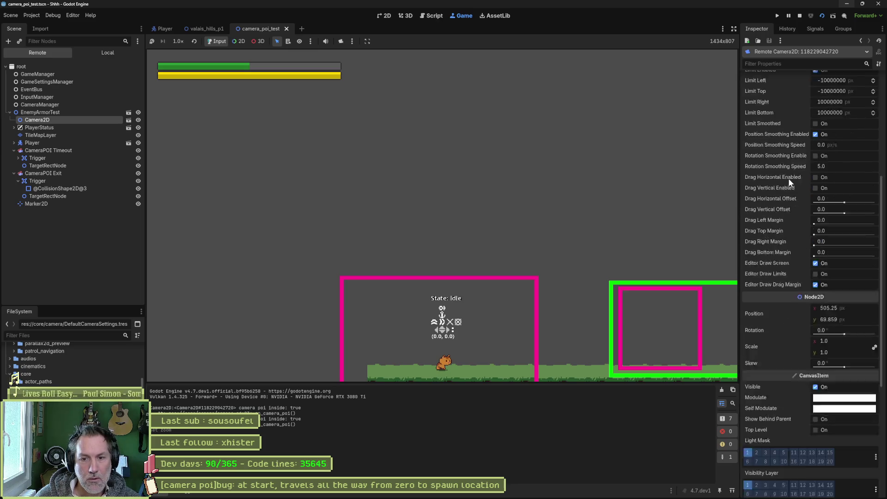
scroll(789, 180, "down", 1)
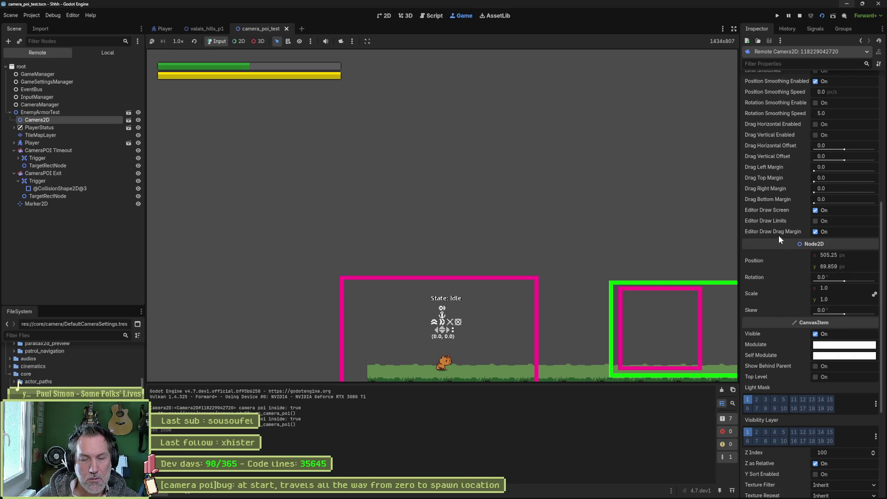
scroll(778, 235, "up", 6)
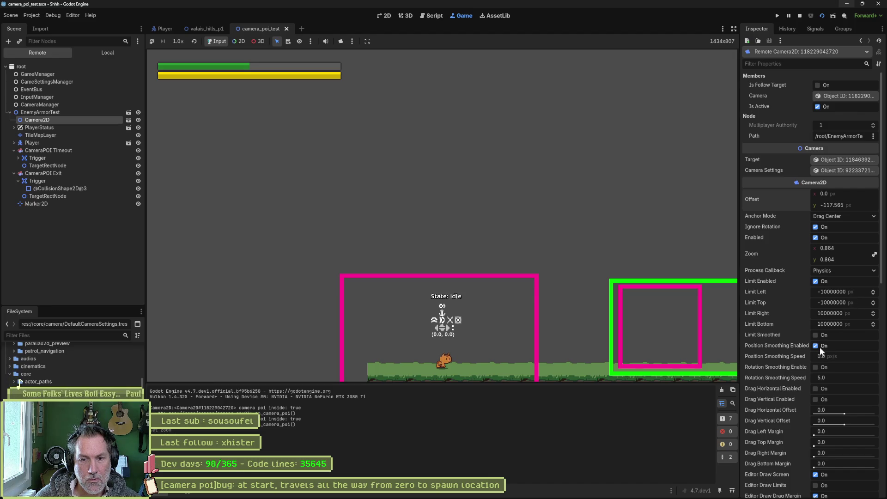
scroll(817, 348, "down", 2)
scroll(819, 351, "down", 2)
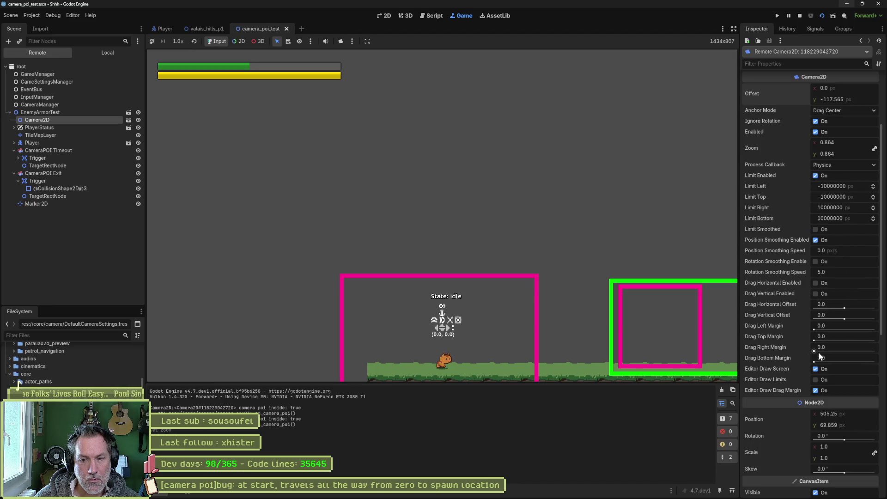
scroll(819, 352, "down", 2)
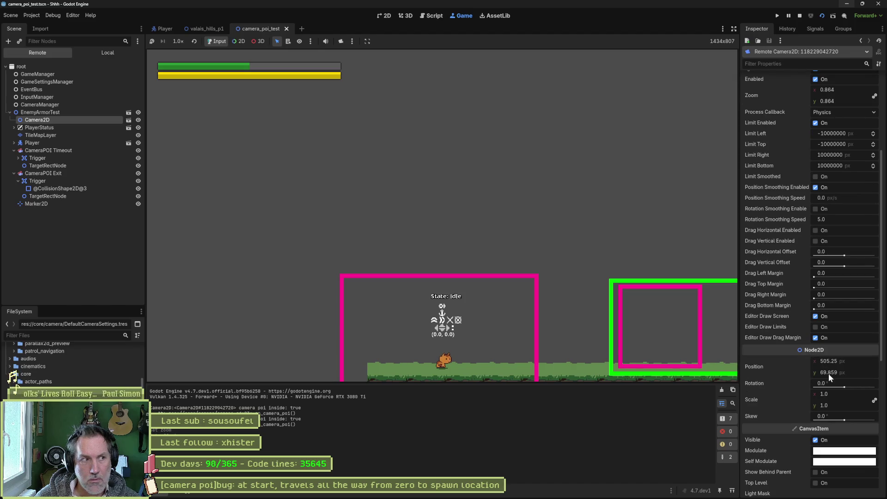
left_click(76, 113)
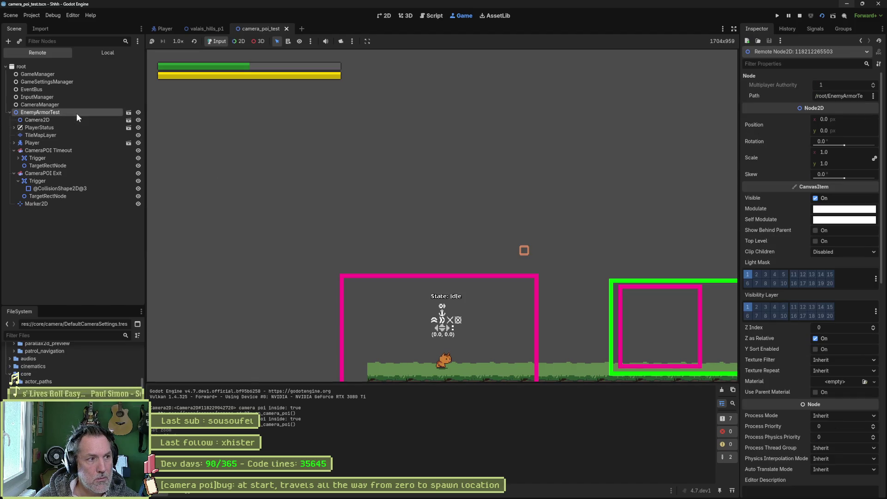
- Raise the remote Camera2D's Zoom value to zoom in, then stop the running game
left_click(43, 120)
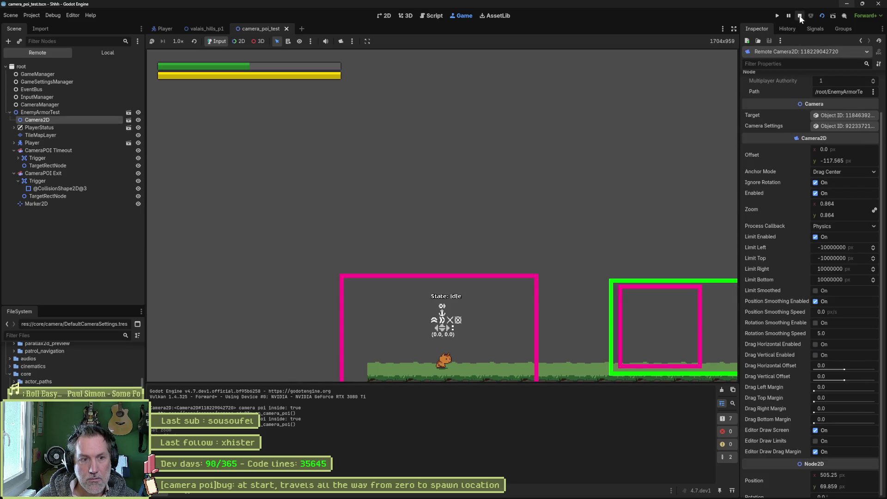
left_click_drag(831, 204, 850, 203)
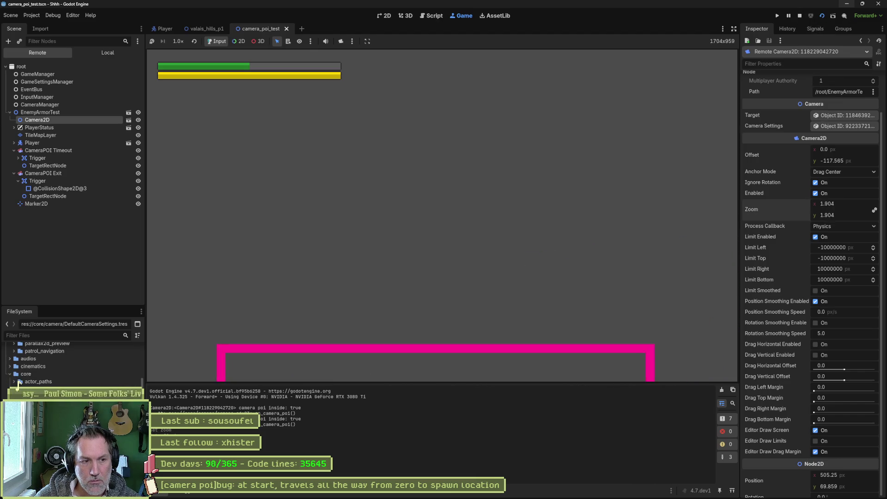
left_click(799, 15)
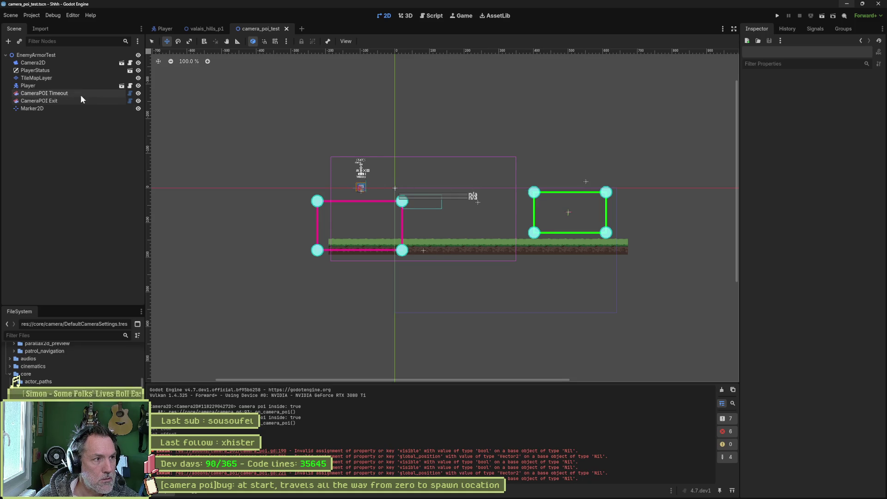
- Check the Marker2D spawn, move the Player up above the level, and save and rerun with F6
left_click(70, 108)
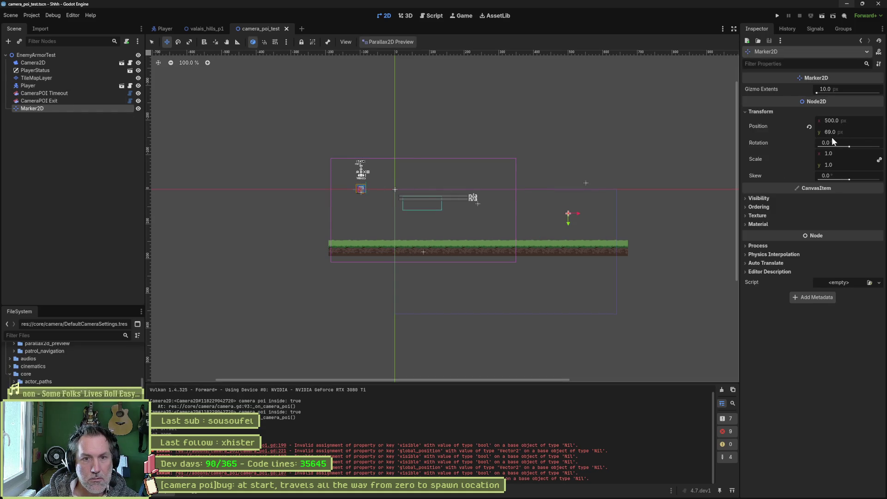
left_click(80, 88)
mouse_move(389, 135)
left_mouse_down()
mouse_move(335, 121)
mouse_move(424, 94)
left_mouse_up()
key("F6")
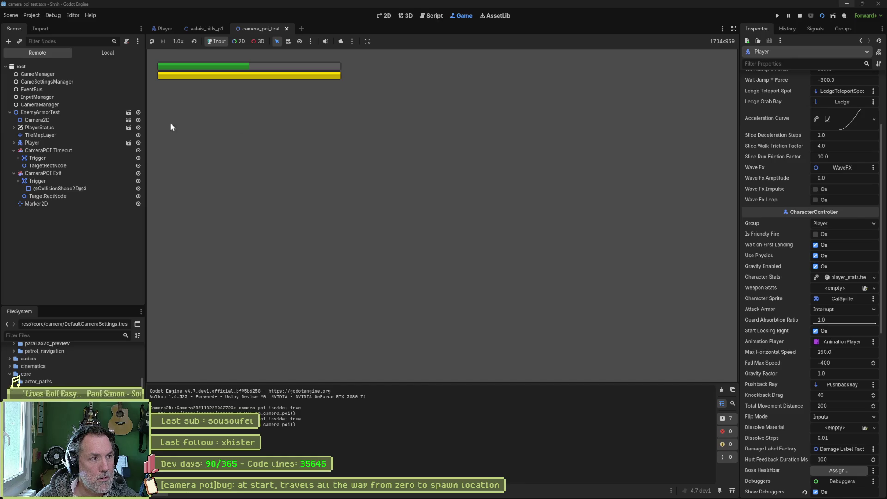
- Lower the live Camera2D zoom from 3.084 to 1.959, then stop with F8 and rerun with F6
left_click(102, 119)
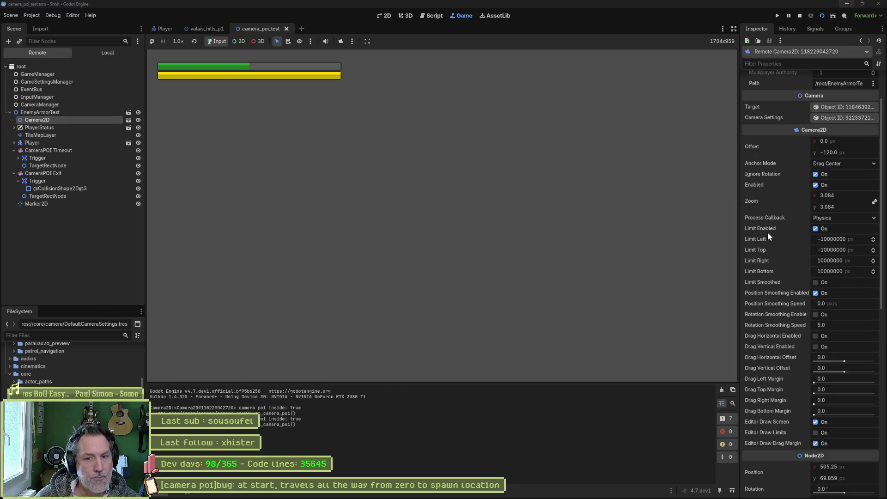
left_click_drag(842, 196, 818, 195)
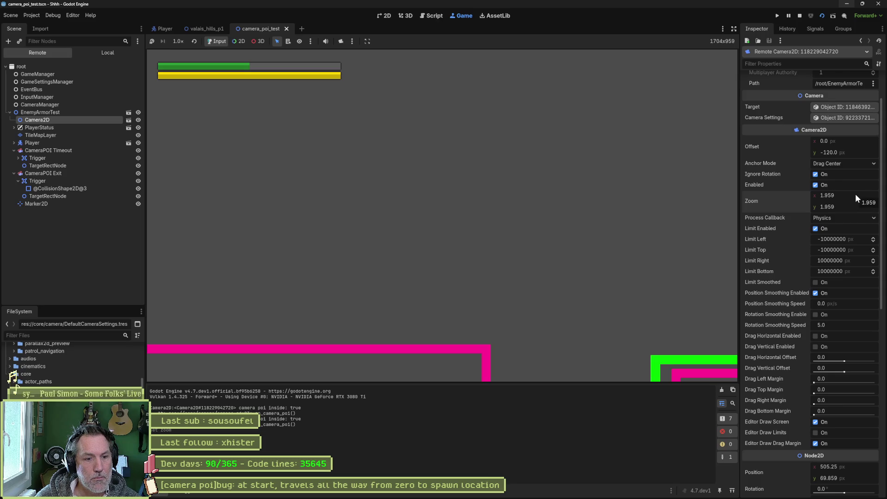
key("F8")
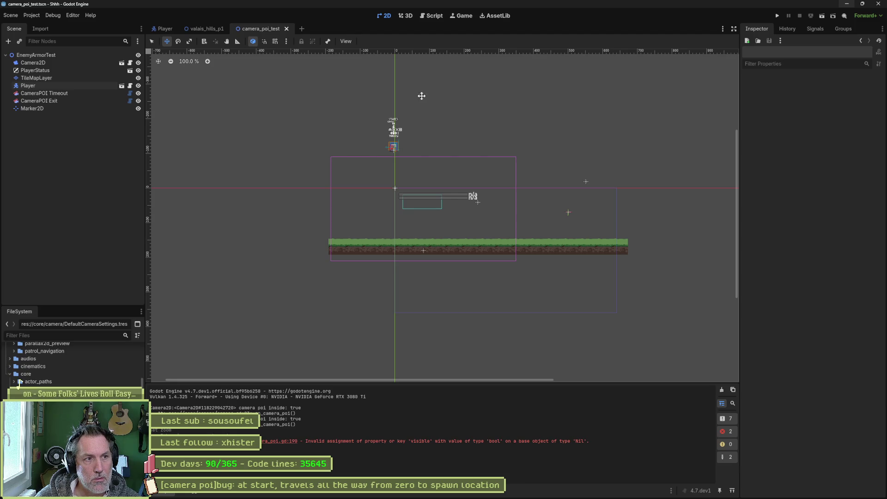
key("F6")
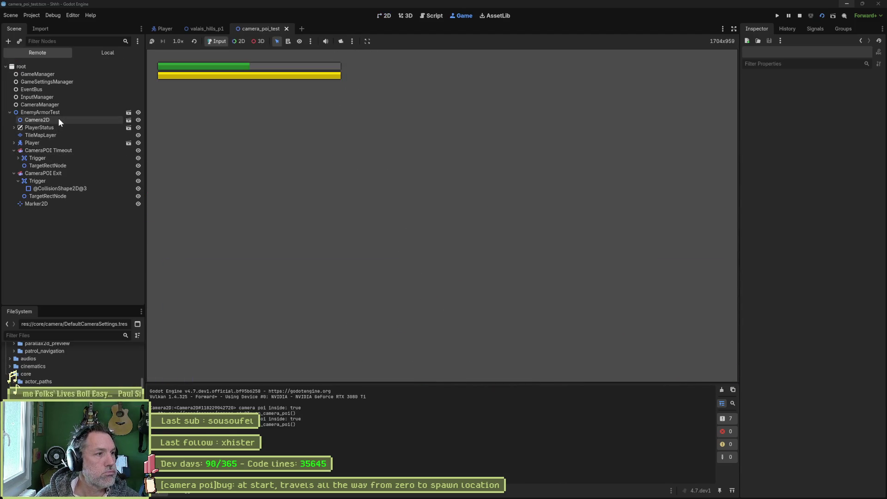
- Zoom the remote Camera2D out to 0.564 to show the player and camera POI boxes
left_click(58, 119)
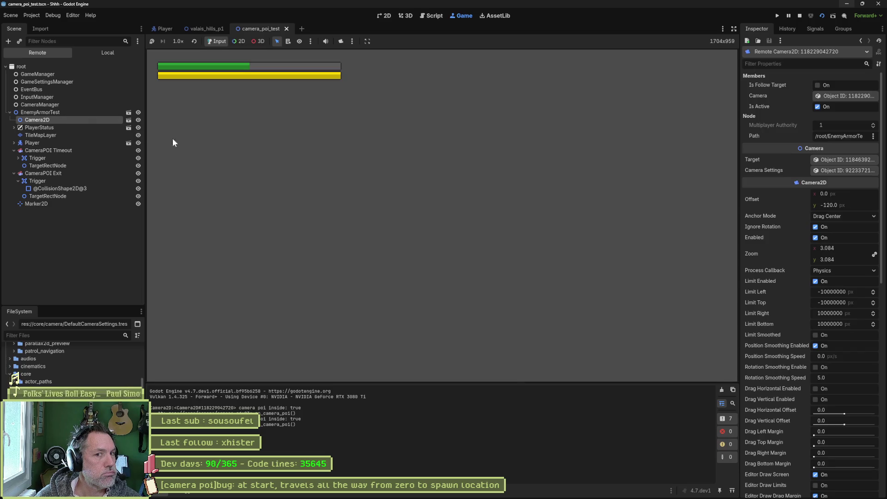
scroll(784, 218, "down", 5)
scroll(783, 220, "down", 4)
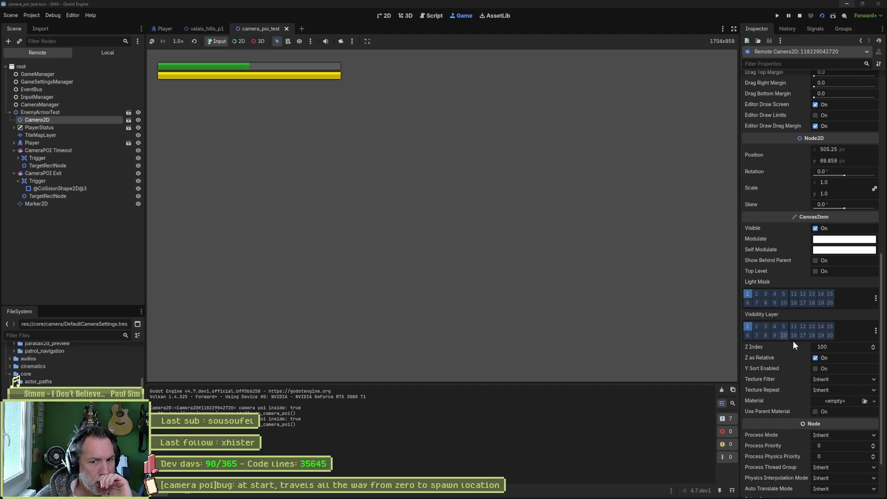
scroll(805, 342, "up", 10)
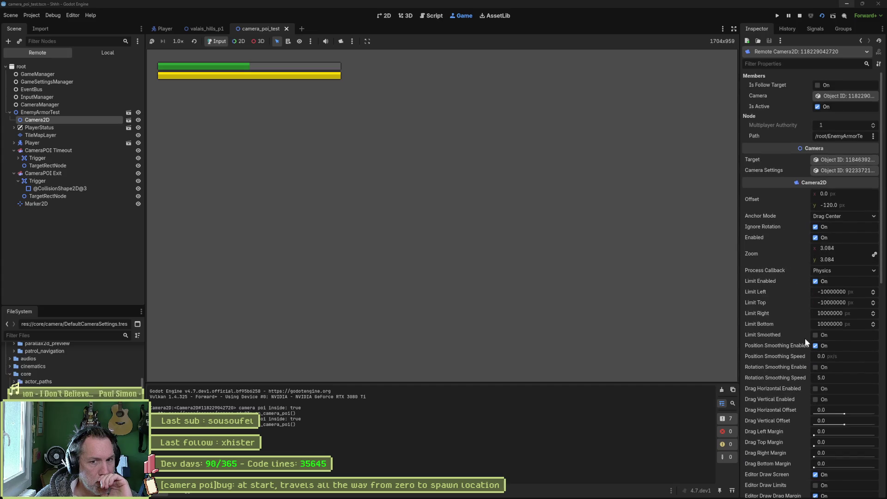
left_click_drag(856, 249, 846, 249)
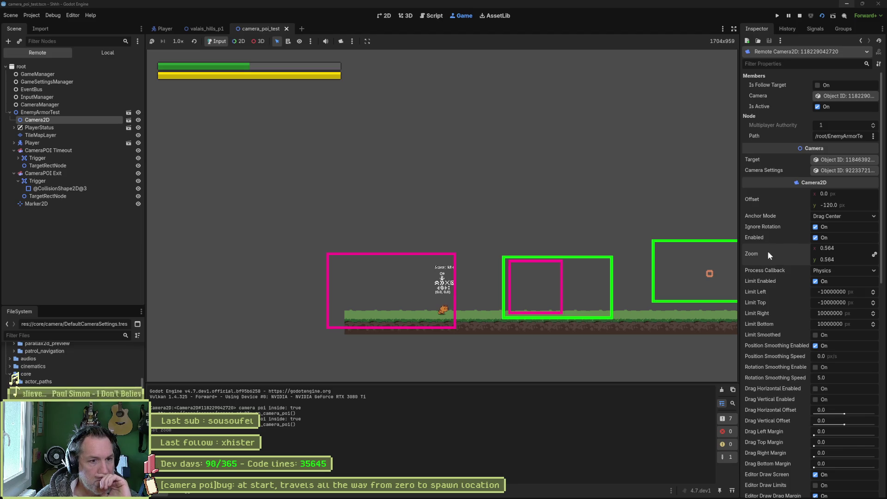
- Review the Offset and Zoom property docs, then enter a new live Camera2D Position x
mouse_move(770, 253)
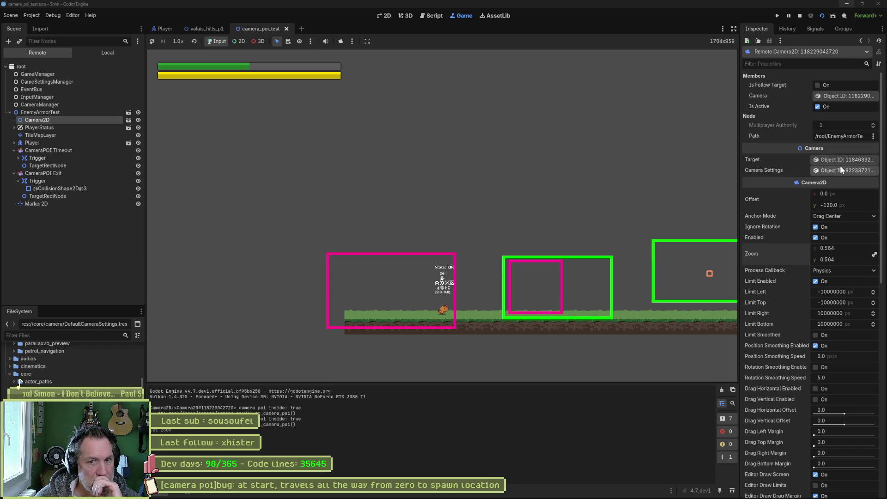
mouse_move(784, 209)
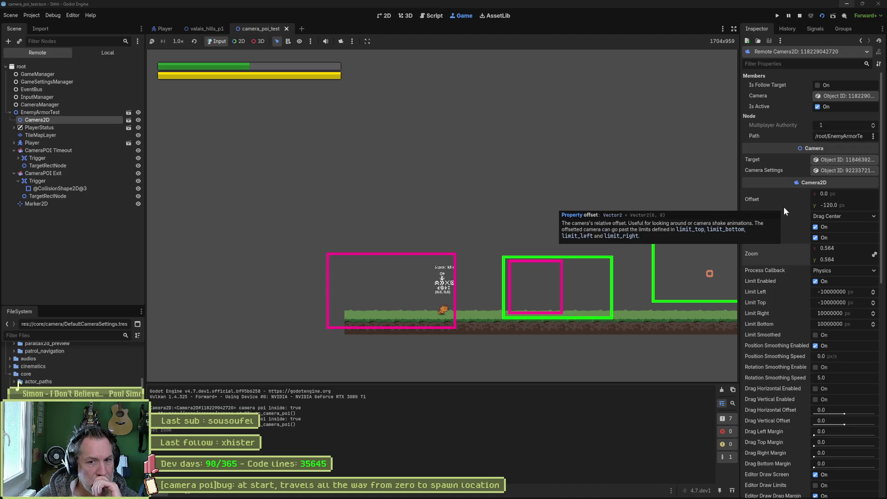
scroll(783, 207, "down", 3)
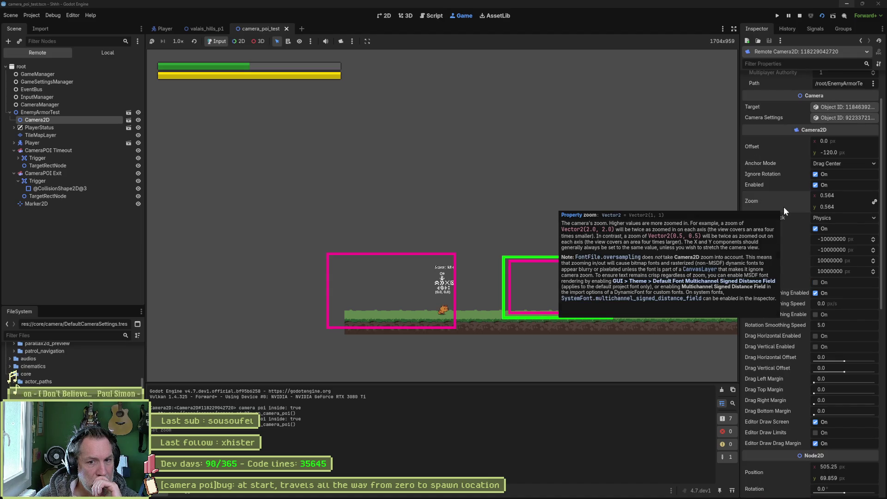
mouse_move(788, 141)
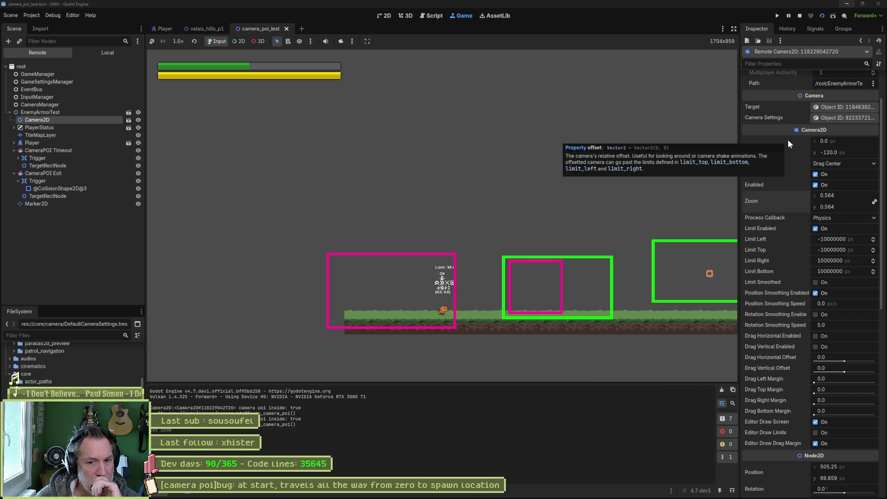
scroll(789, 139, "down", 6)
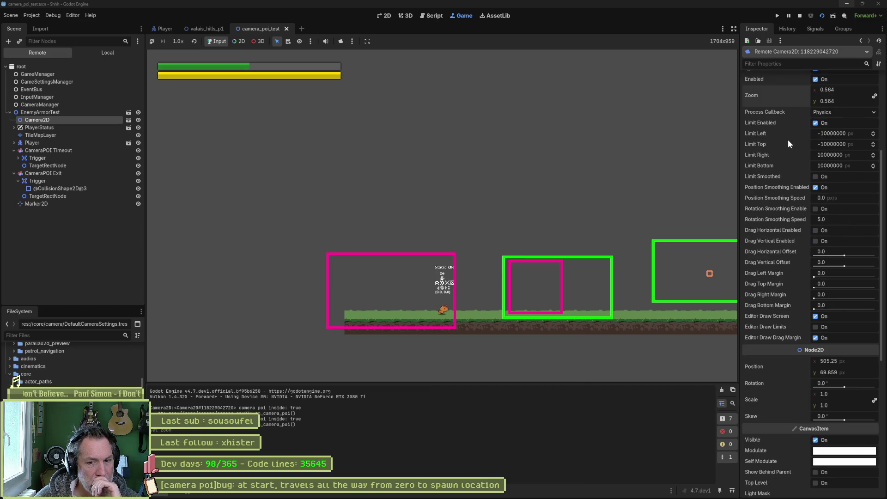
left_click(857, 361)
key("Return")
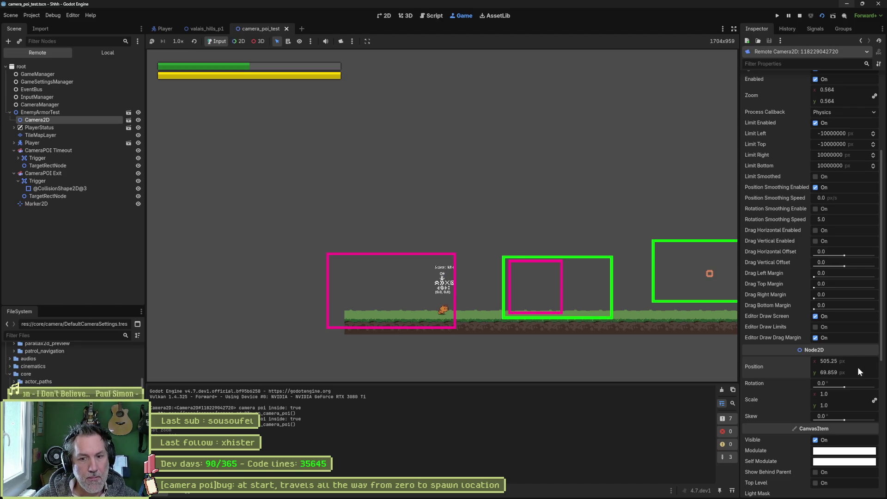
- Check CameraPOI Exit, TargetRectNode and Marker2D live values, then undo Camera2D x back to 505.25
left_click(54, 173)
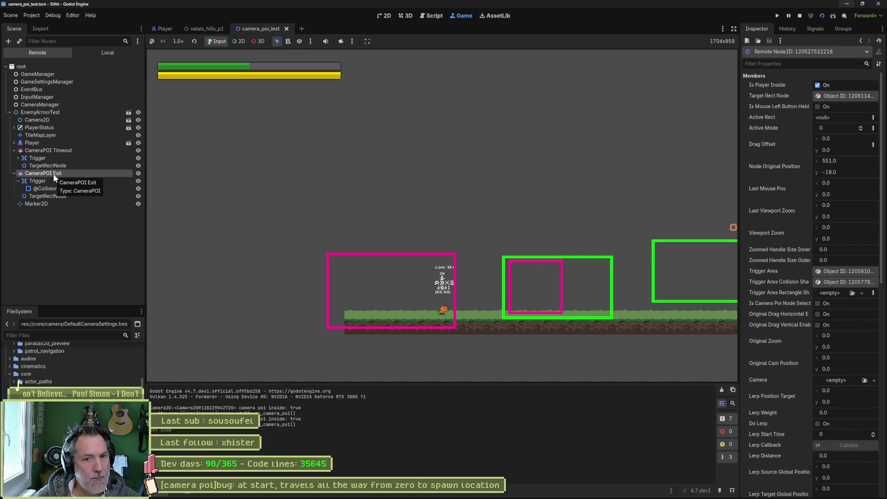
left_click(52, 195)
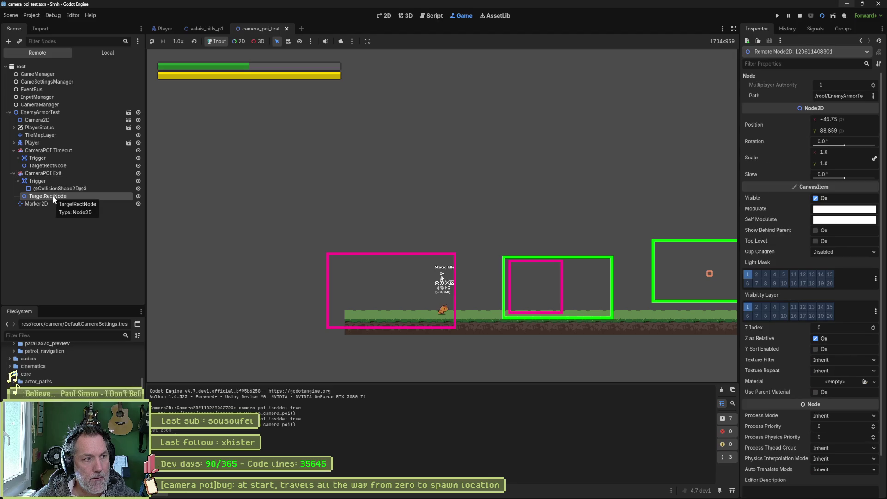
left_click(50, 203)
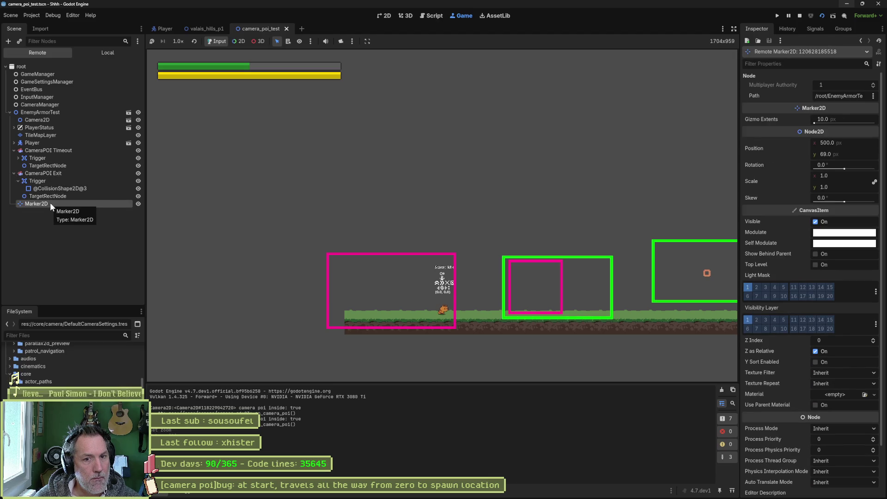
left_click(60, 120)
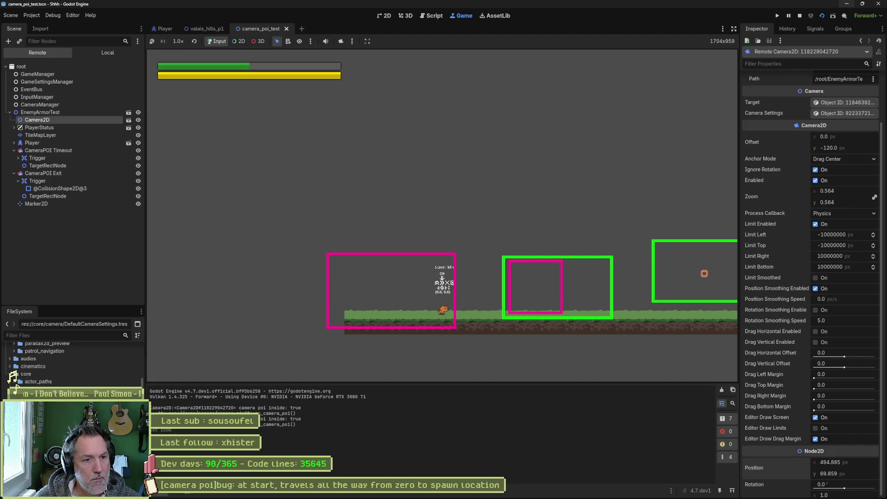
key("ctrl+z")
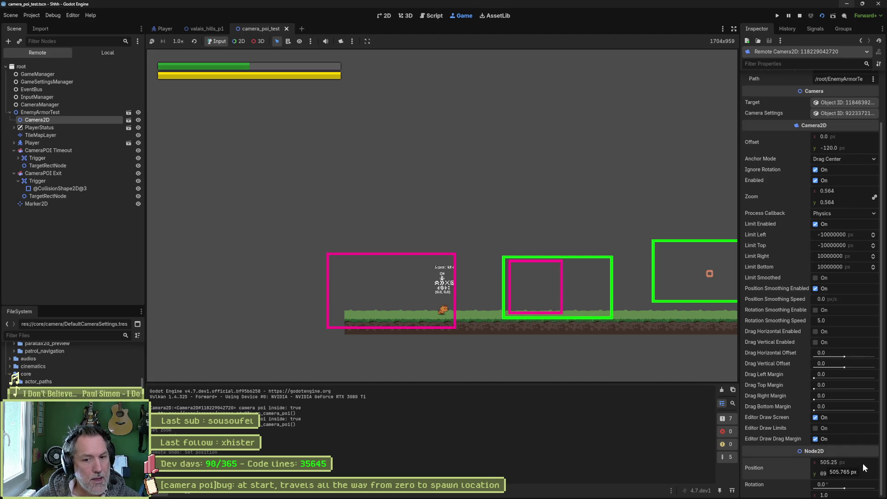